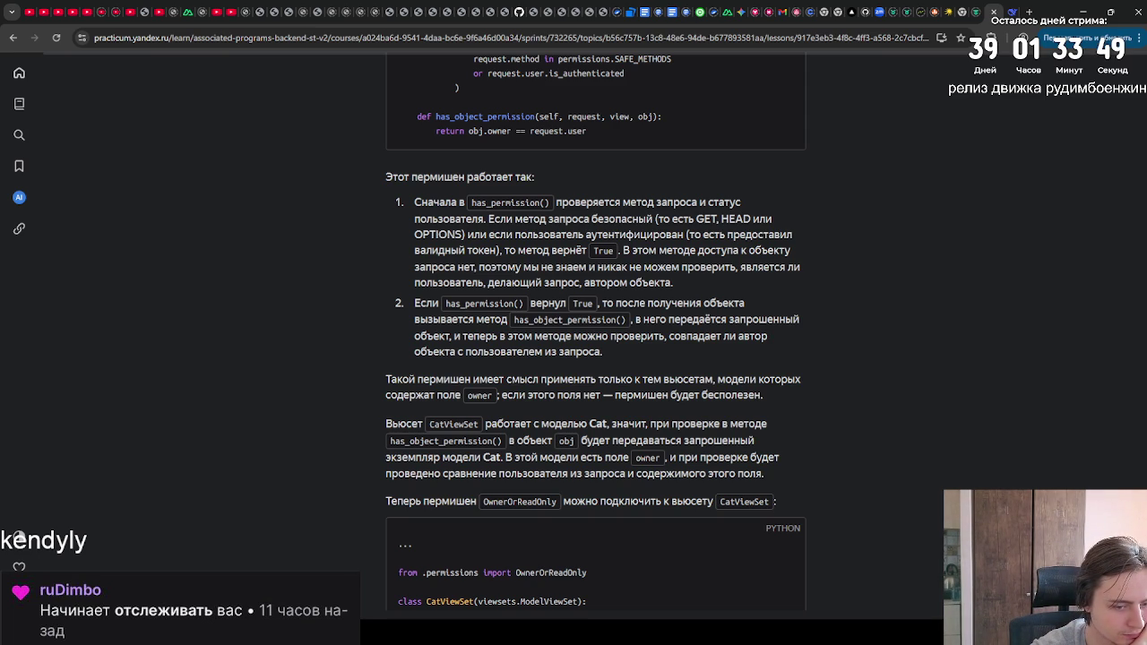
Step: Highlight the sentence about connecting OwnerOrReadOnly to CatViewSet, then clear the selection
drag(385, 502, 777, 505)
click(777, 505)
mouse_move(383, 510)
mouse_down()
mouse_move(422, 498)
mouse_move(788, 495)
mouse_up()
click(615, 491)
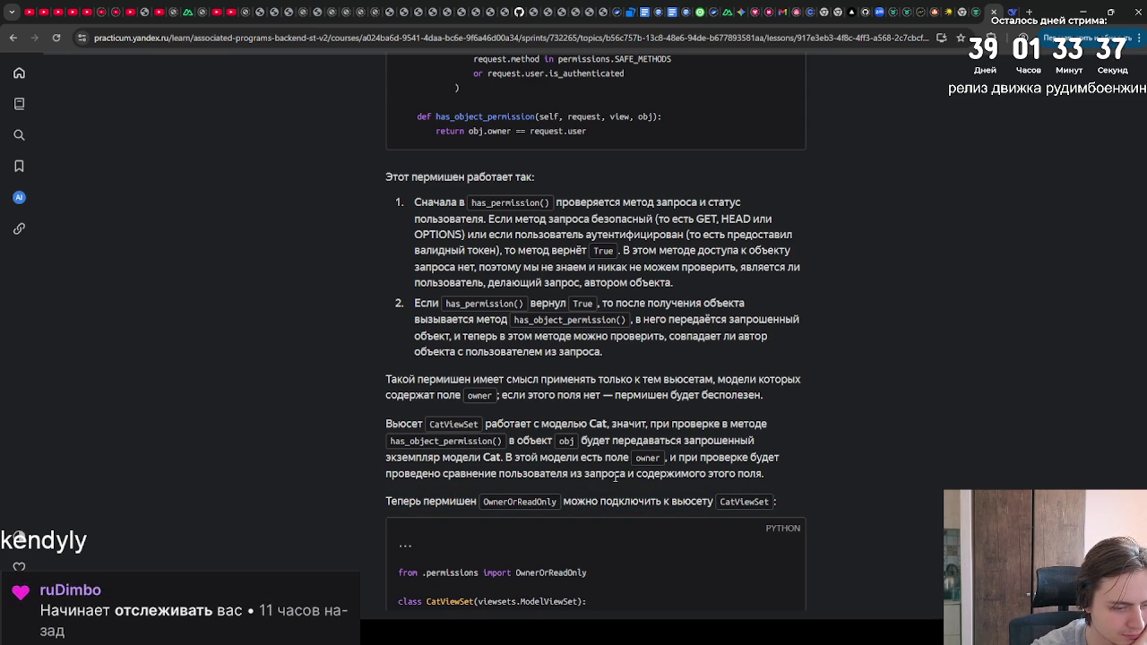
scroll(791, 511, down, 3)
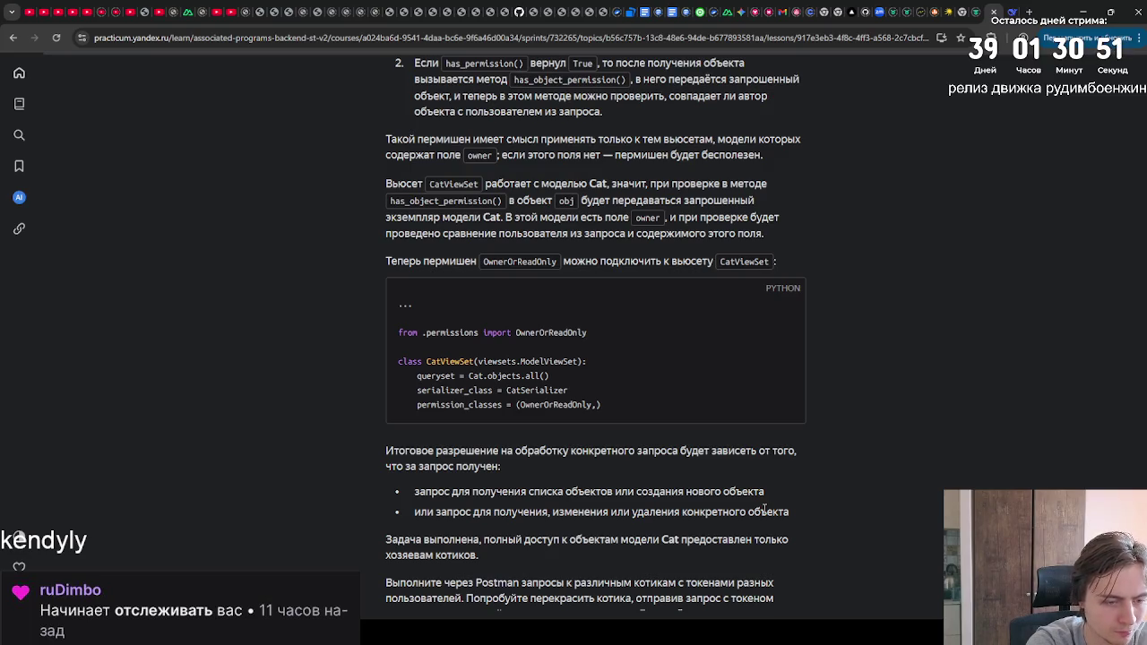
Step: Read down to the lesson's end, past the ReadOnly permission and the get_permissions override
scroll(856, 502, down, 3)
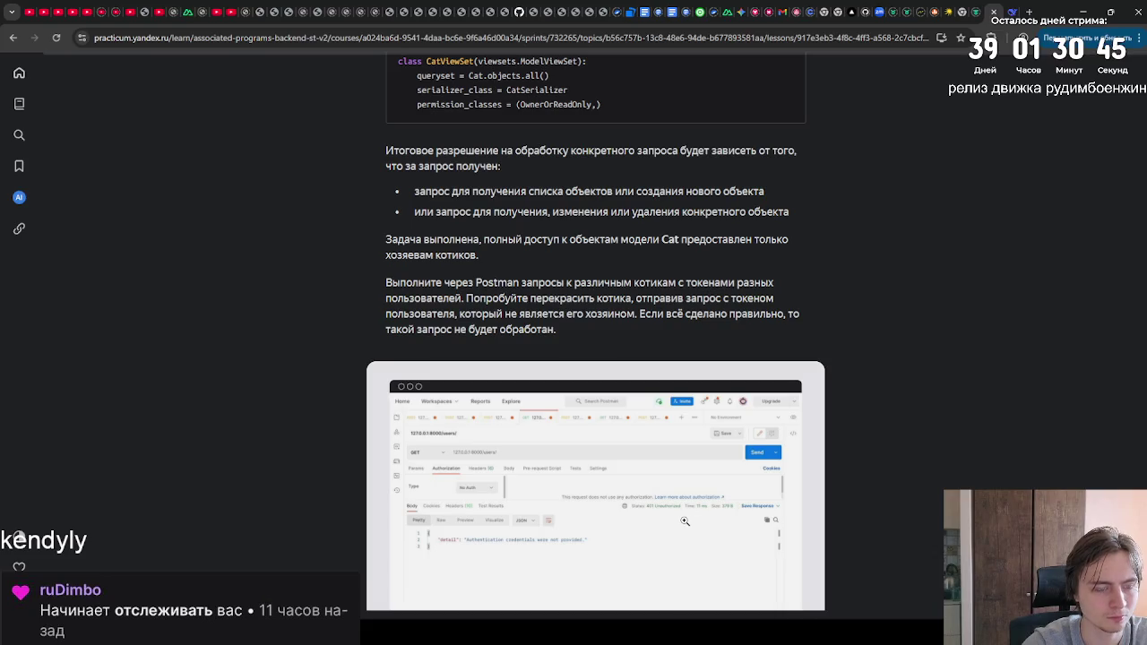
scroll(685, 521, down, 1)
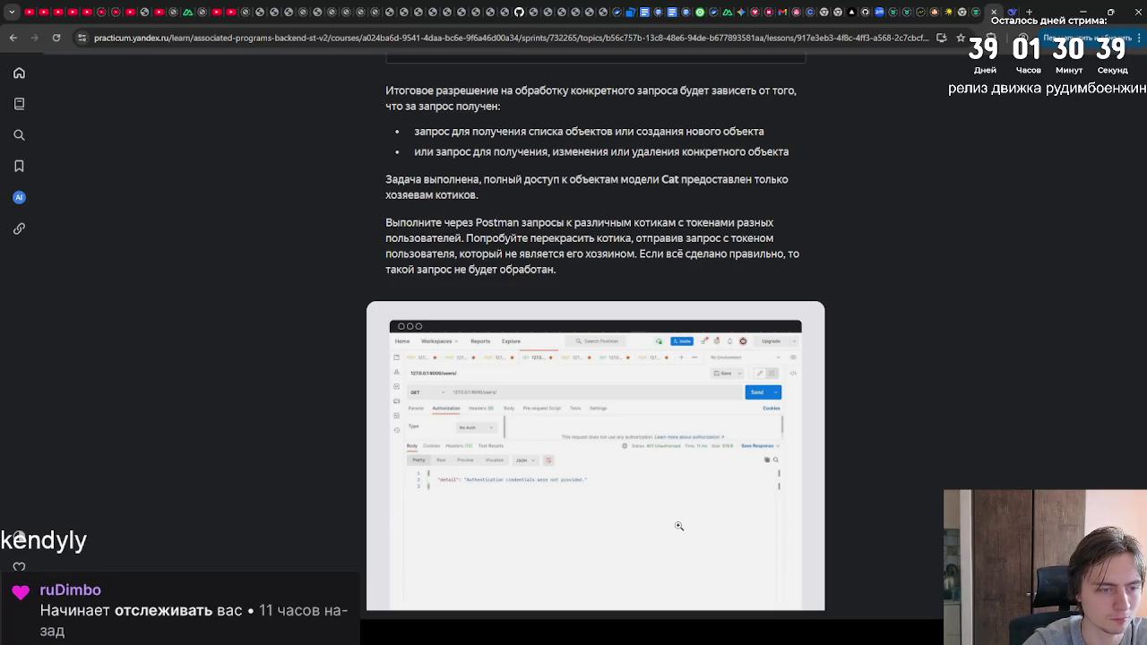
scroll(677, 528, down, 1)
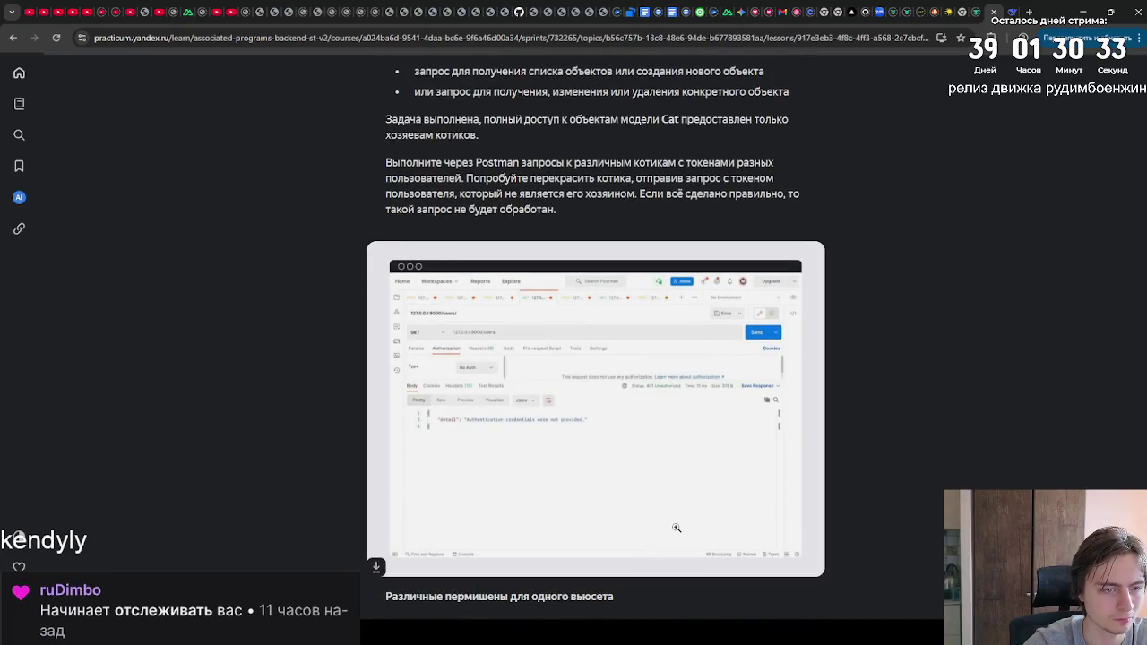
scroll(676, 528, down, 4)
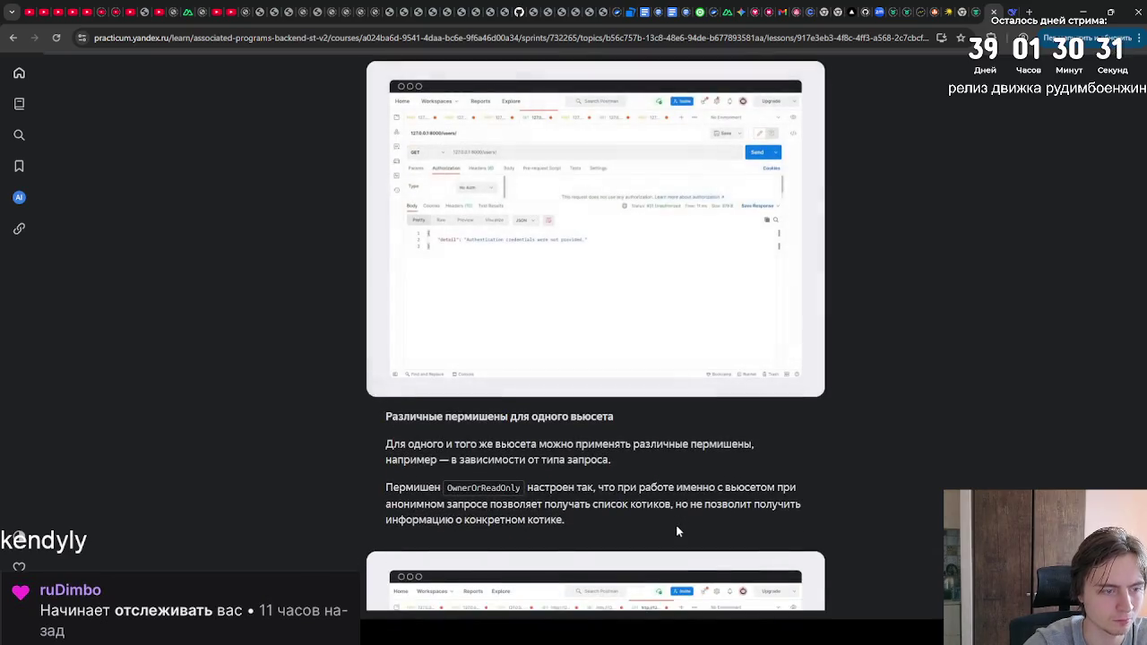
scroll(678, 531, down, 2)
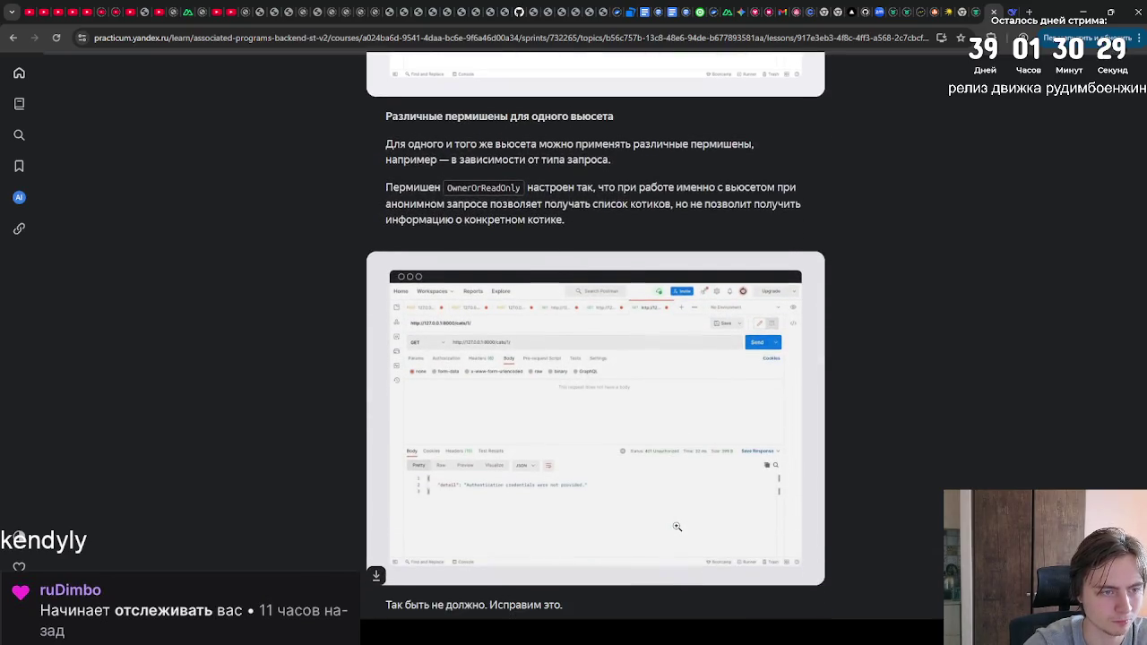
scroll(677, 527, down, 5)
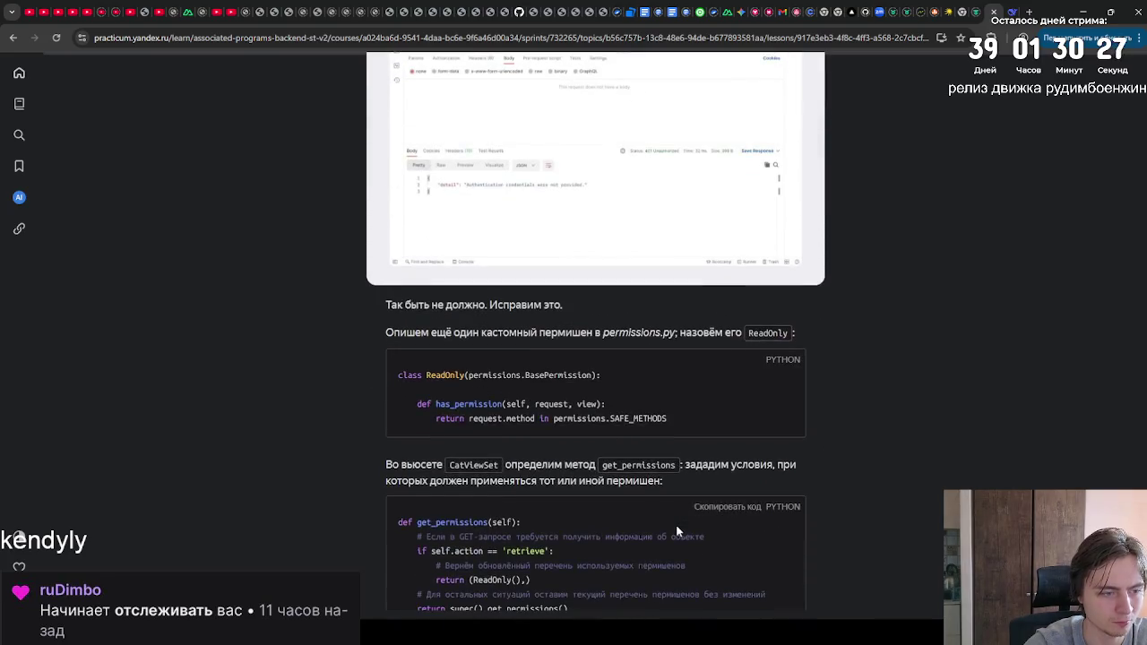
scroll(678, 530, down, 2)
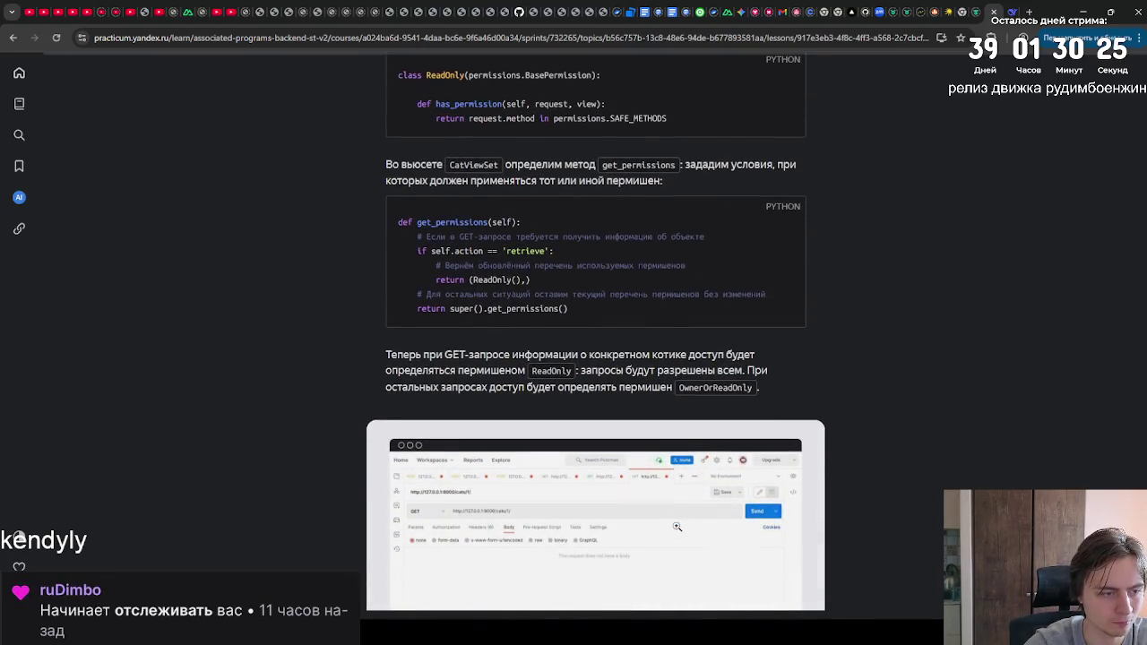
scroll(678, 528, down, 1)
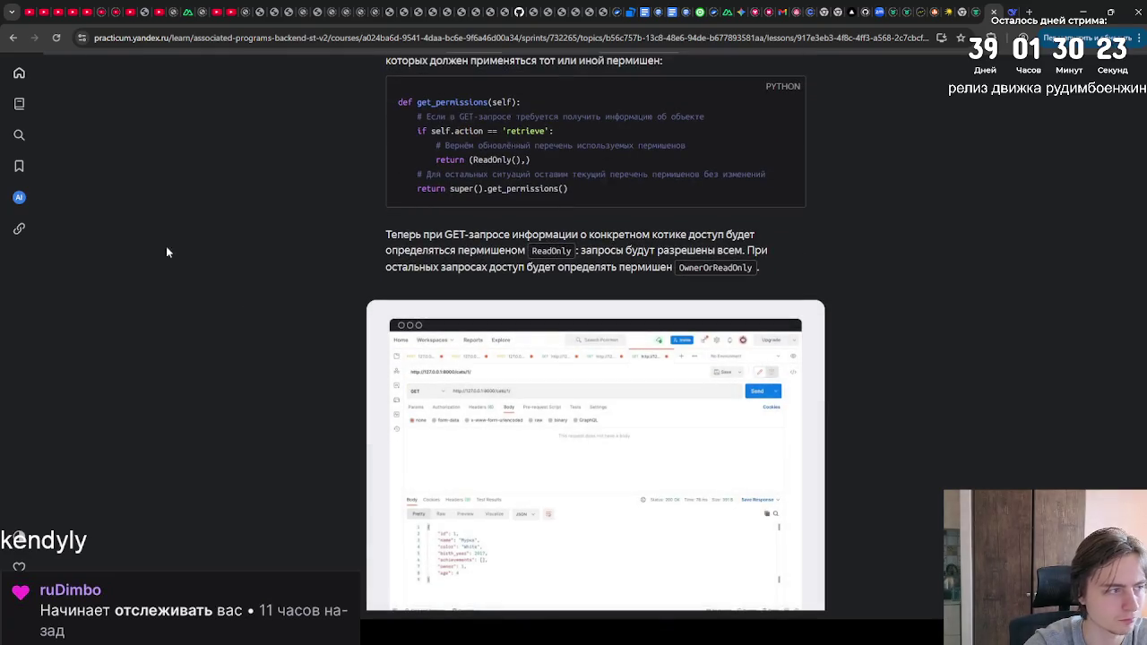
Step: Show the course programme with the Взаимодействие фронтенда и бэкенда section expanded, then go to the practice task
click(26, 114)
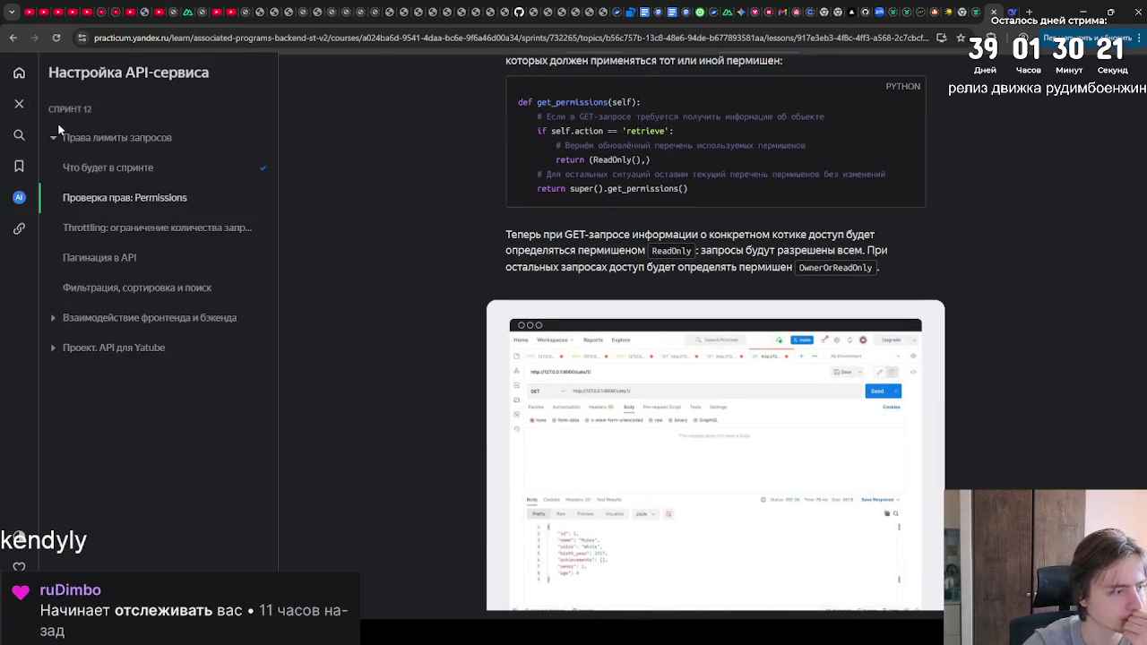
click(88, 319)
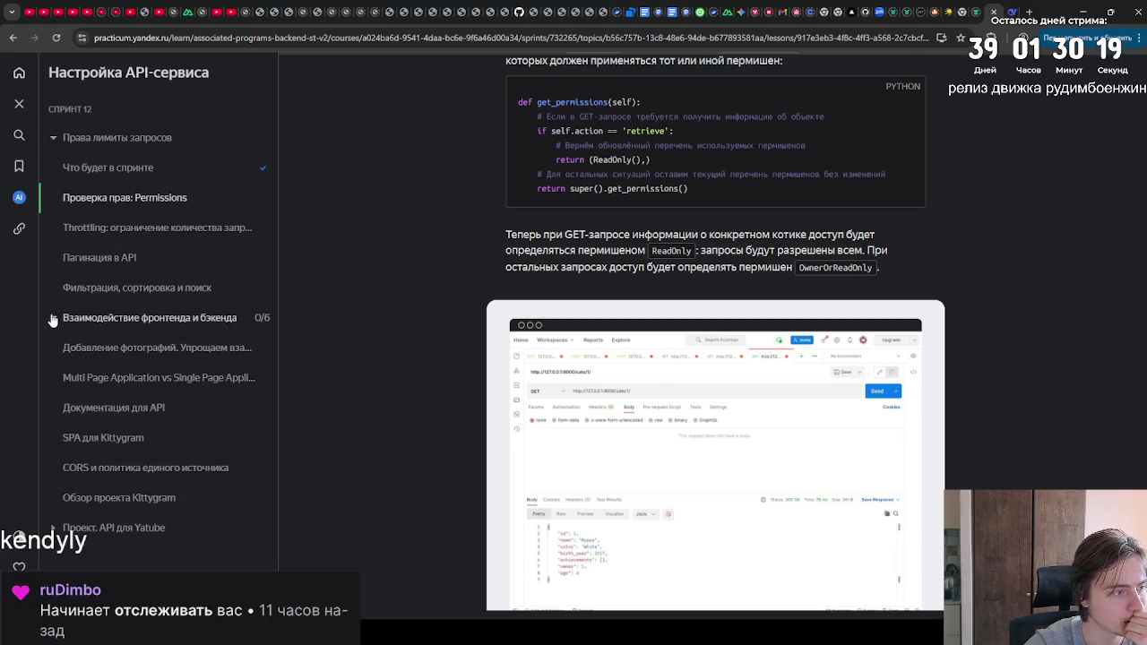
scroll(436, 337, down, 1)
scroll(437, 337, down, 3)
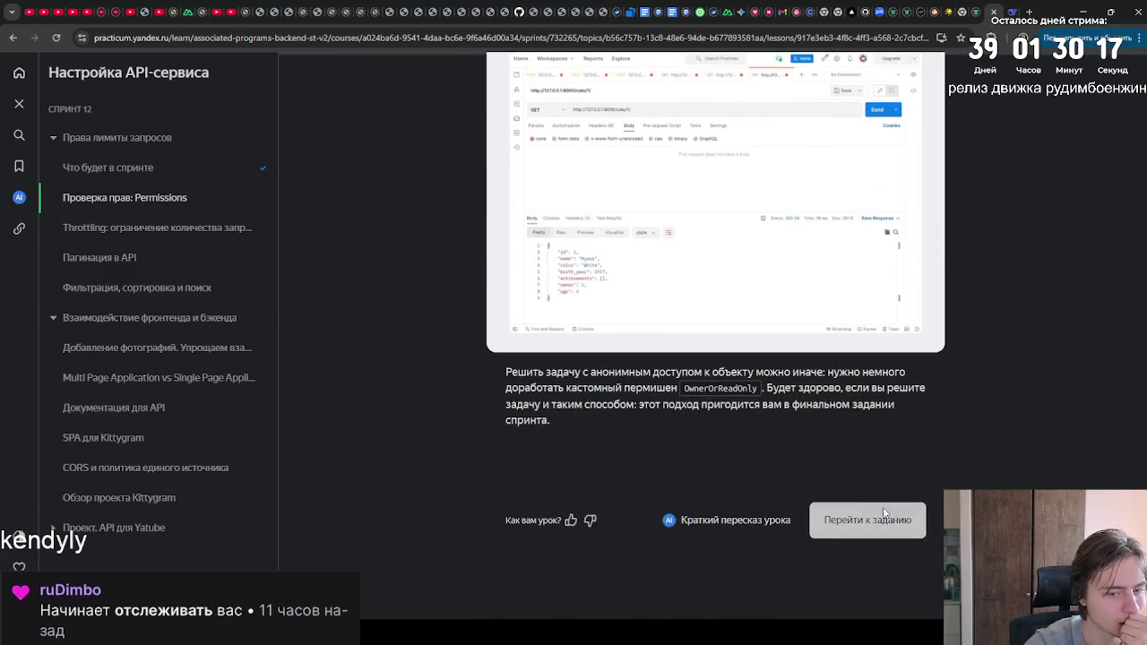
click(867, 520)
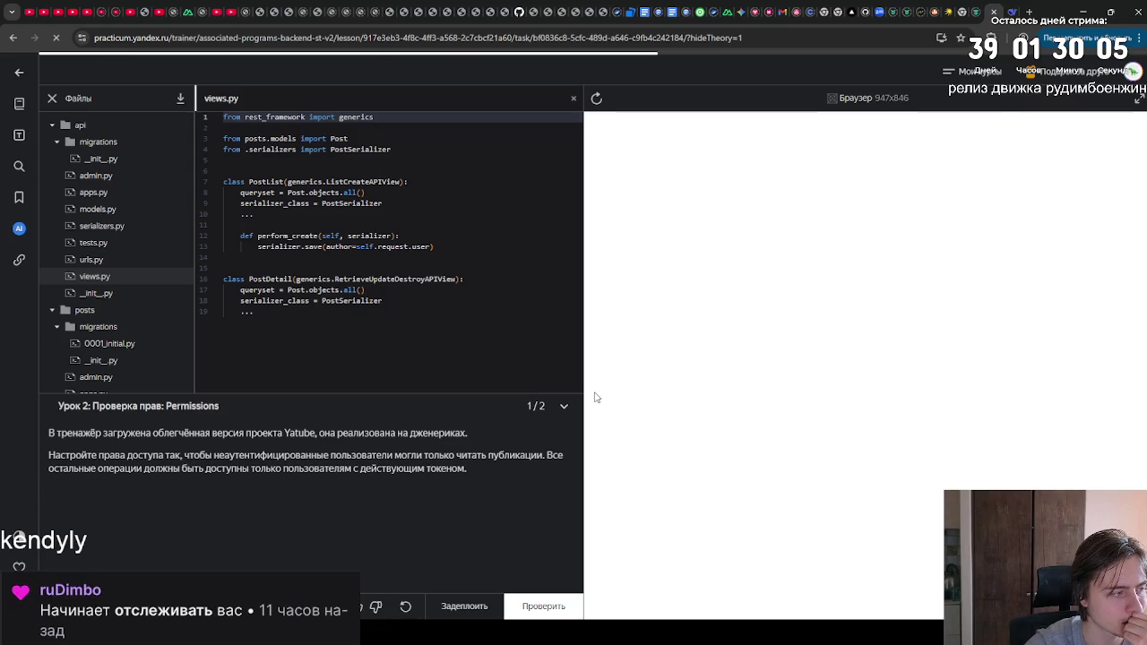
Step: Open the Permissions theory over the views.py trainer task, then close it again
click(19, 135)
click(913, 303)
Step: Read the Permissions theory through to its final paragraph, then close the theory window
click(18, 135)
scroll(660, 315, down, 10)
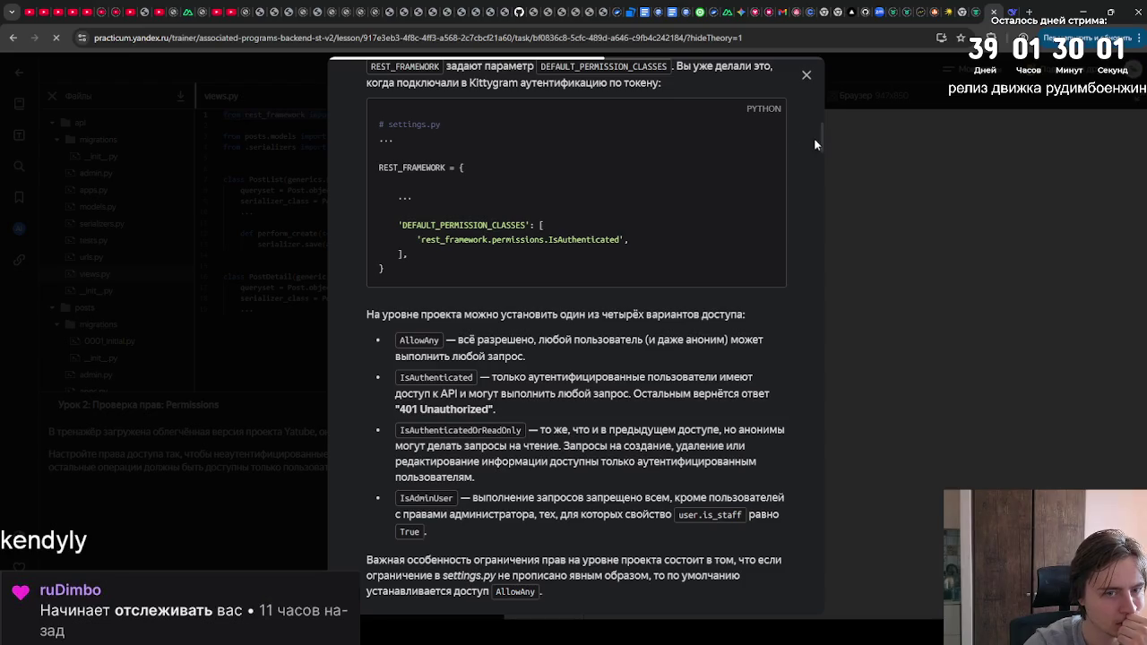
scroll(778, 466, down, 15)
scroll(779, 466, up, 1)
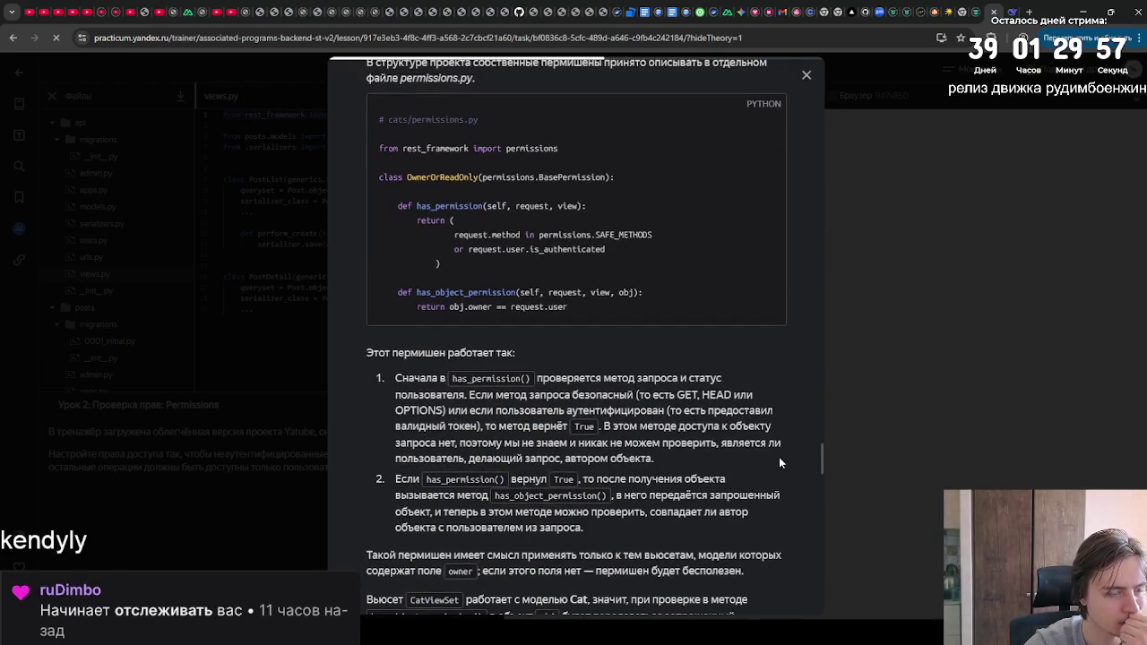
scroll(779, 458, down, 6)
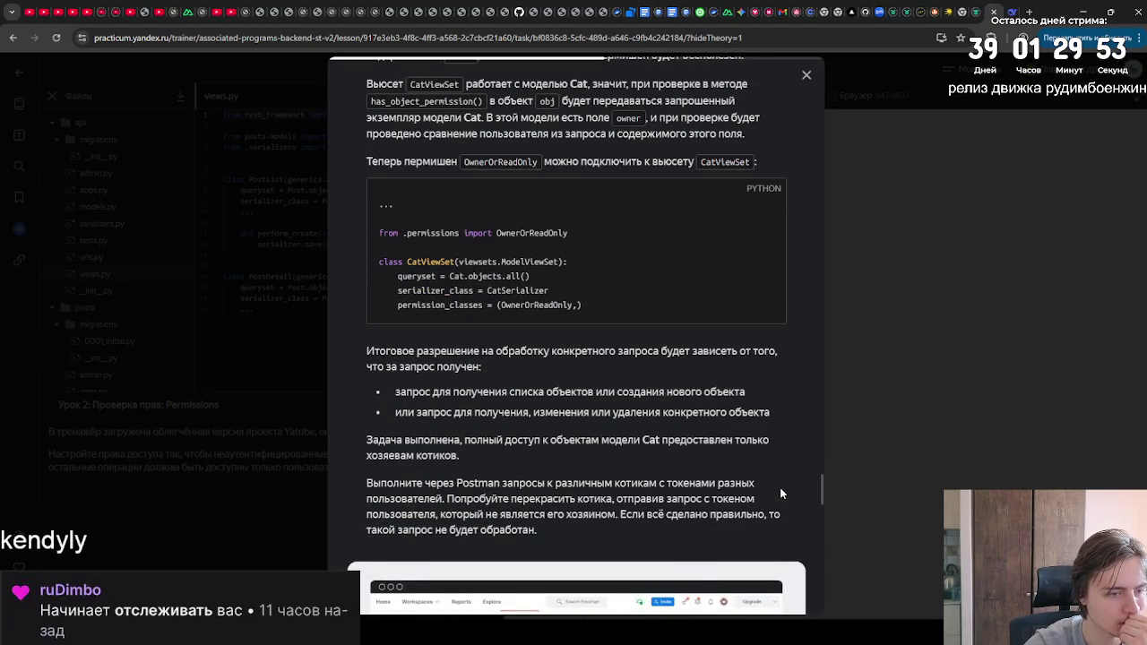
scroll(781, 515, down, 5)
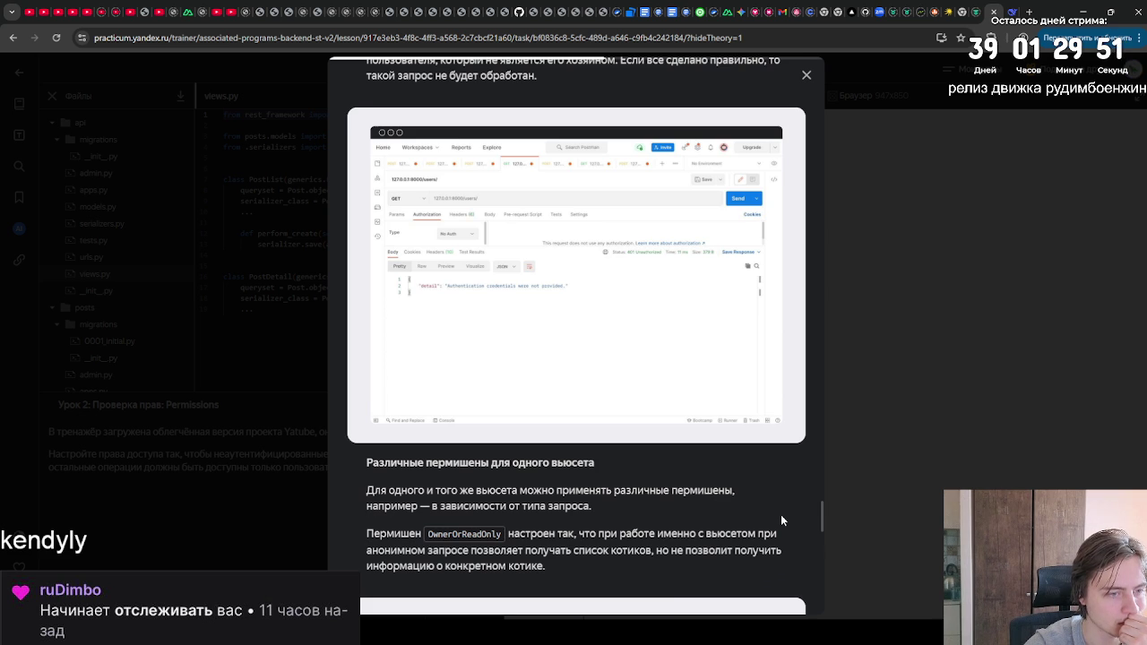
scroll(781, 515, down, 5)
scroll(771, 543, down, 3)
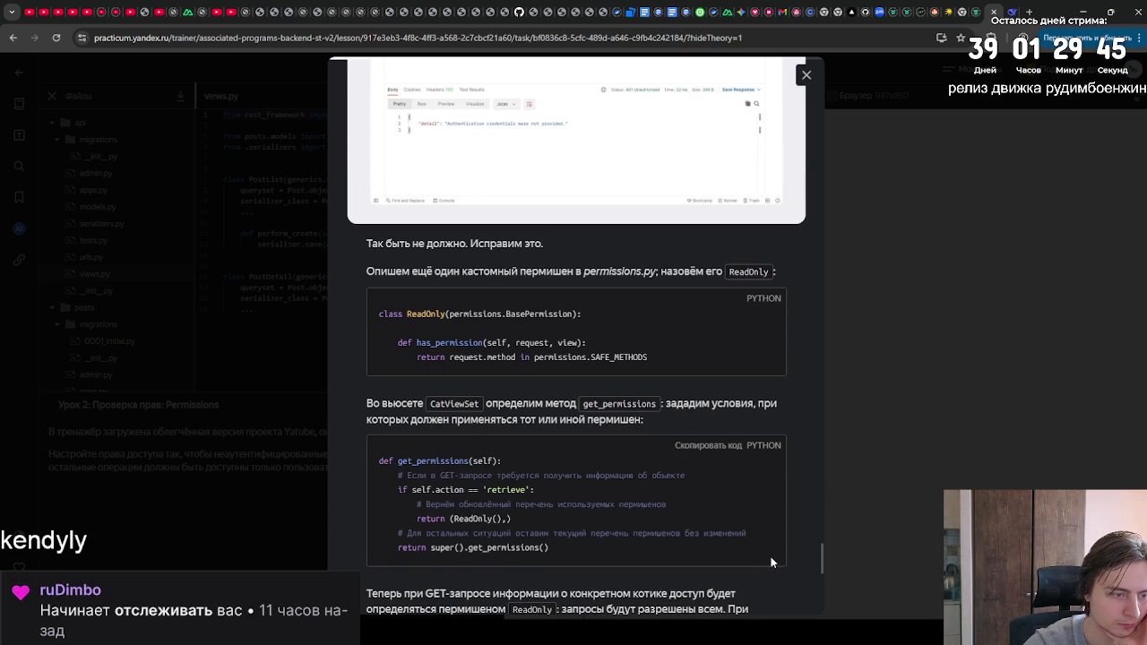
scroll(771, 562, down, 2)
scroll(769, 564, down, 2)
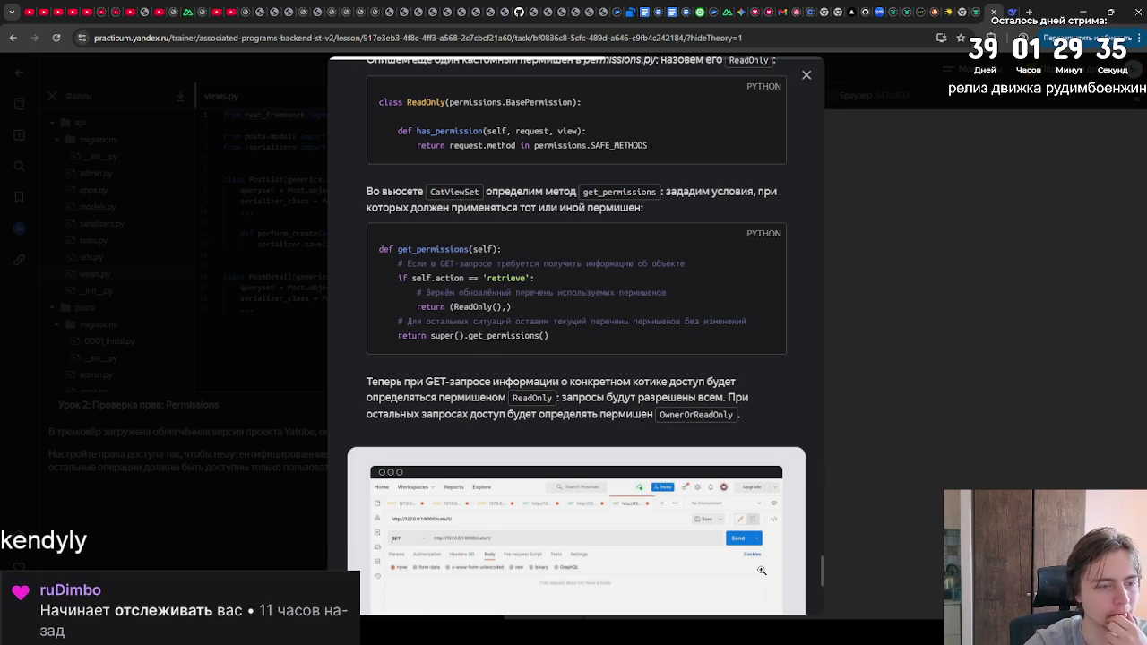
scroll(762, 570, down, 1)
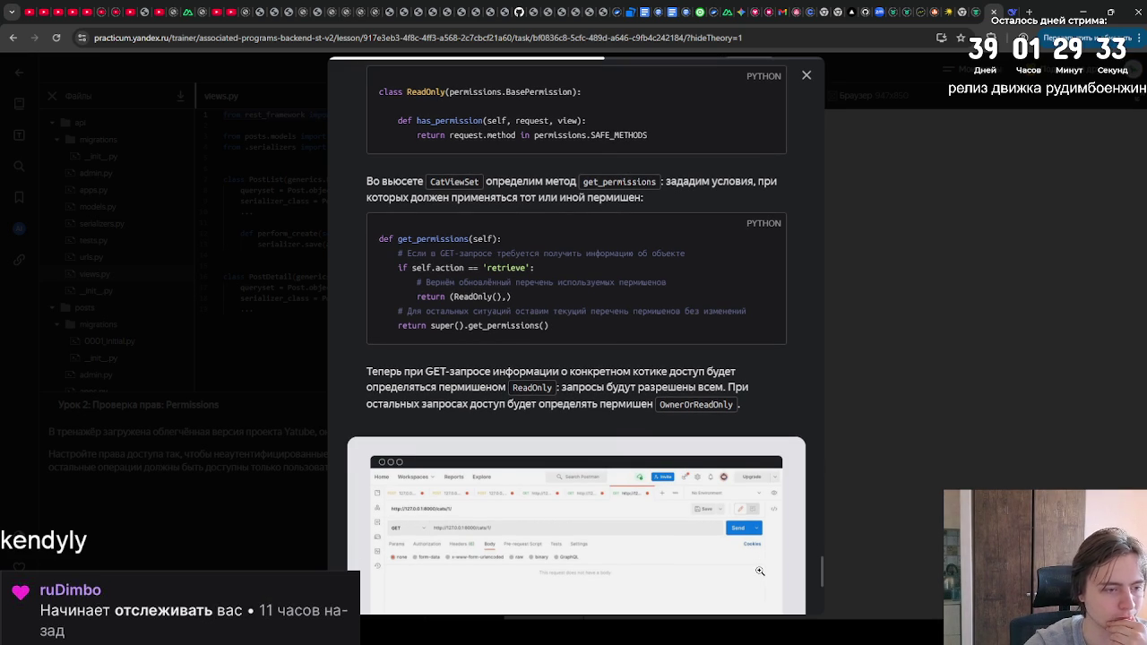
scroll(760, 571, down, 1)
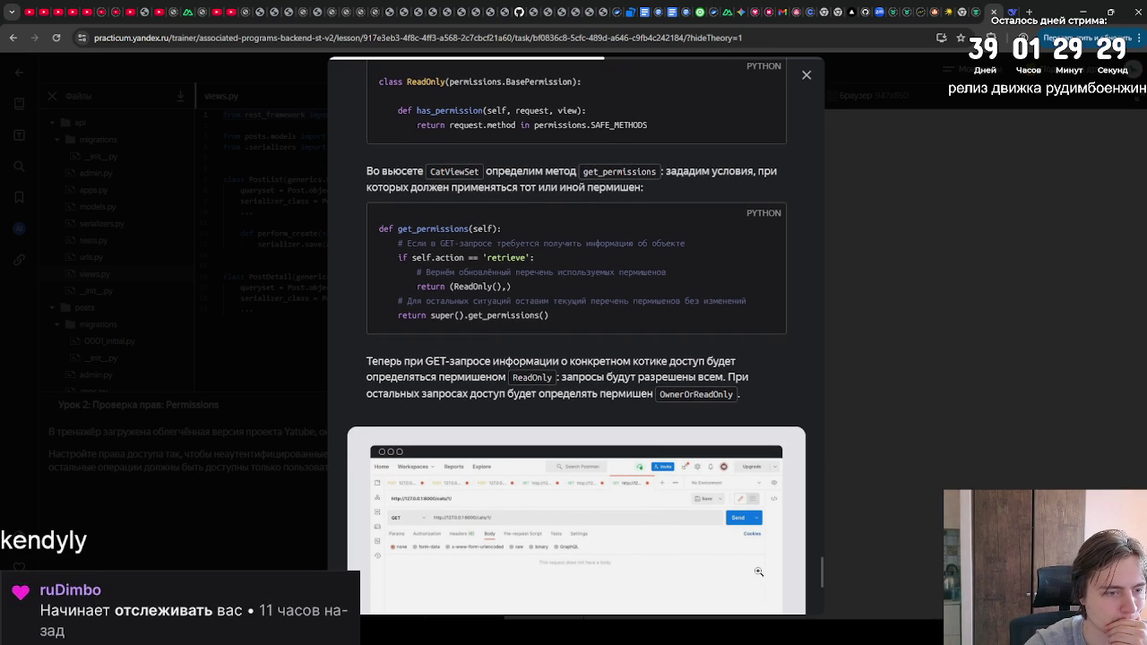
scroll(758, 571, down, 2)
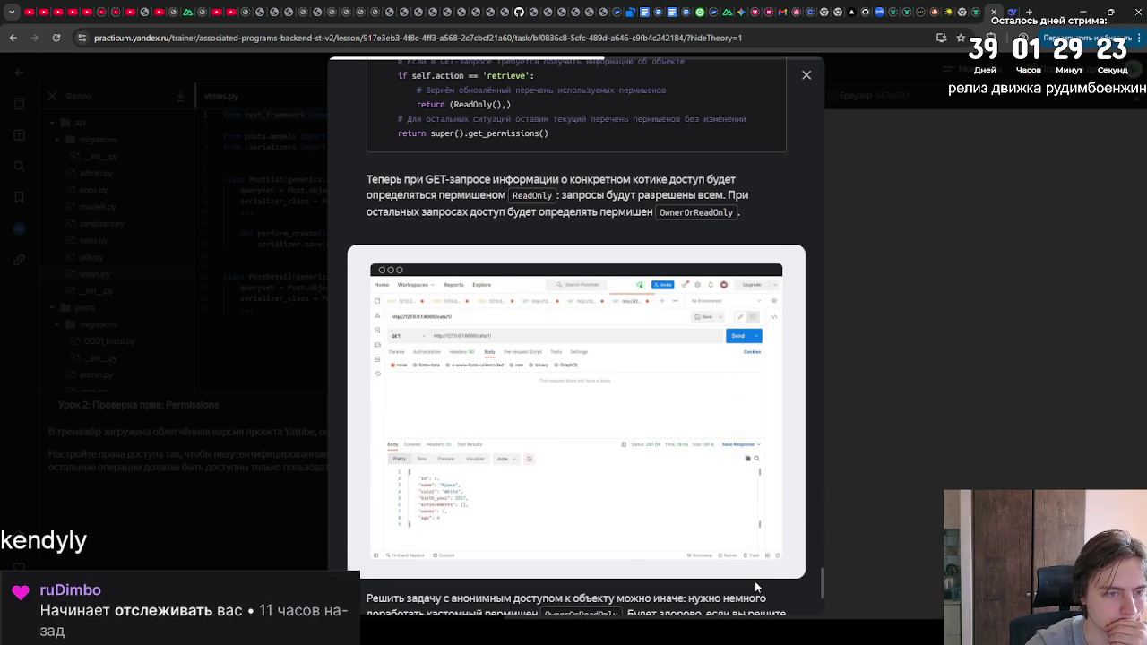
scroll(755, 581, down, 3)
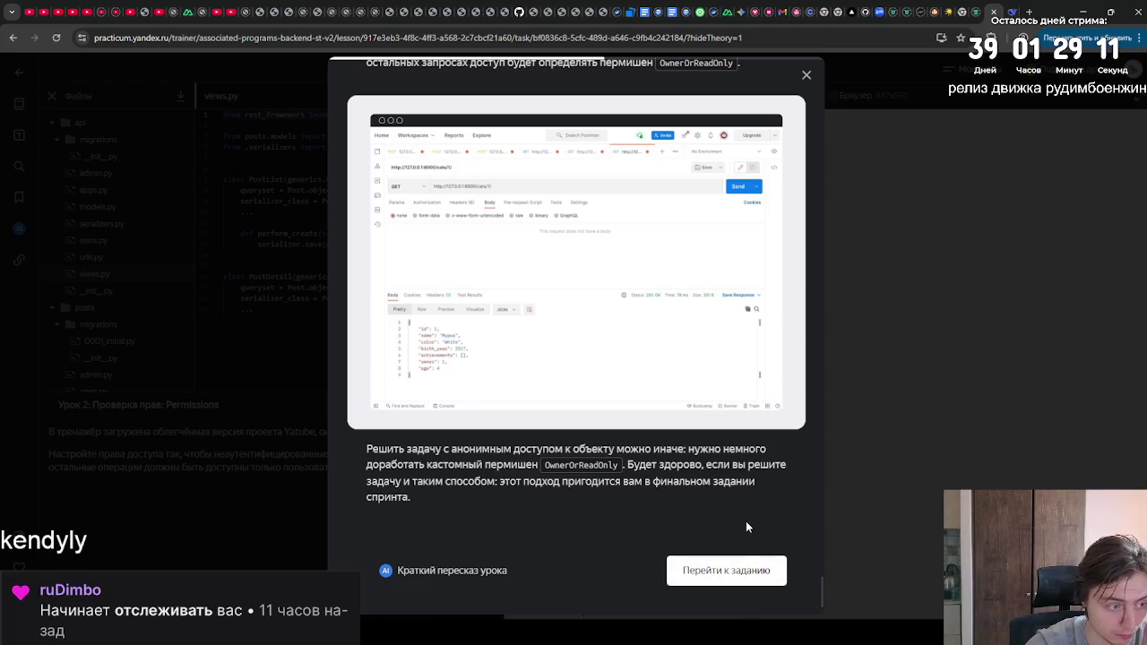
click(808, 77)
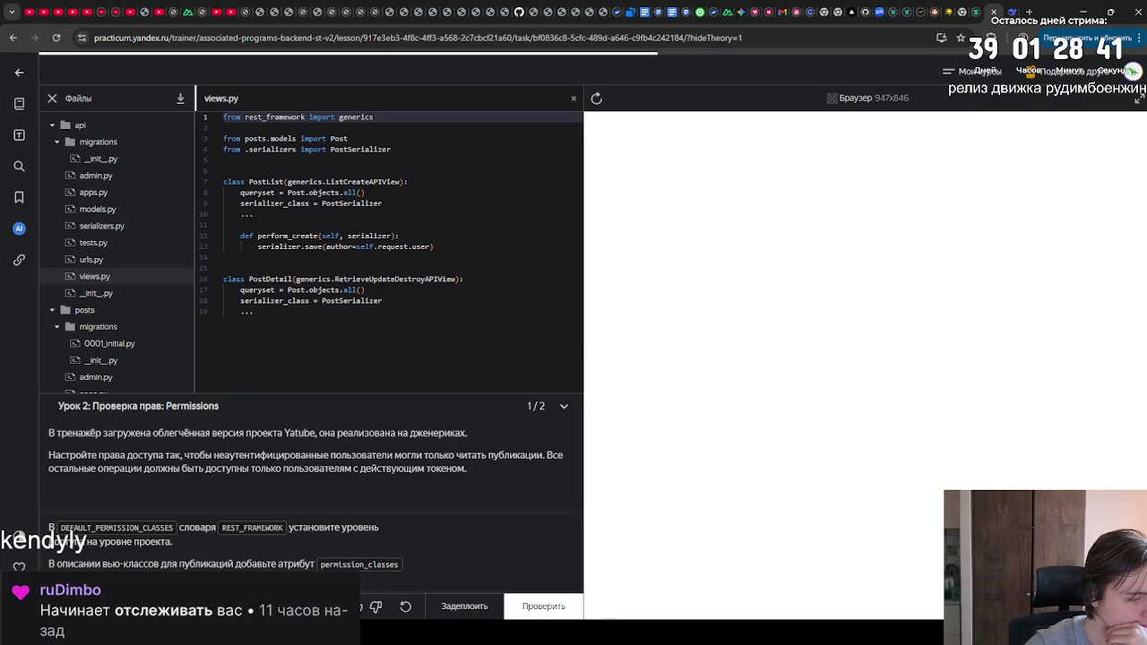
Step: Select all the code in the views.py editor
click(391, 310)
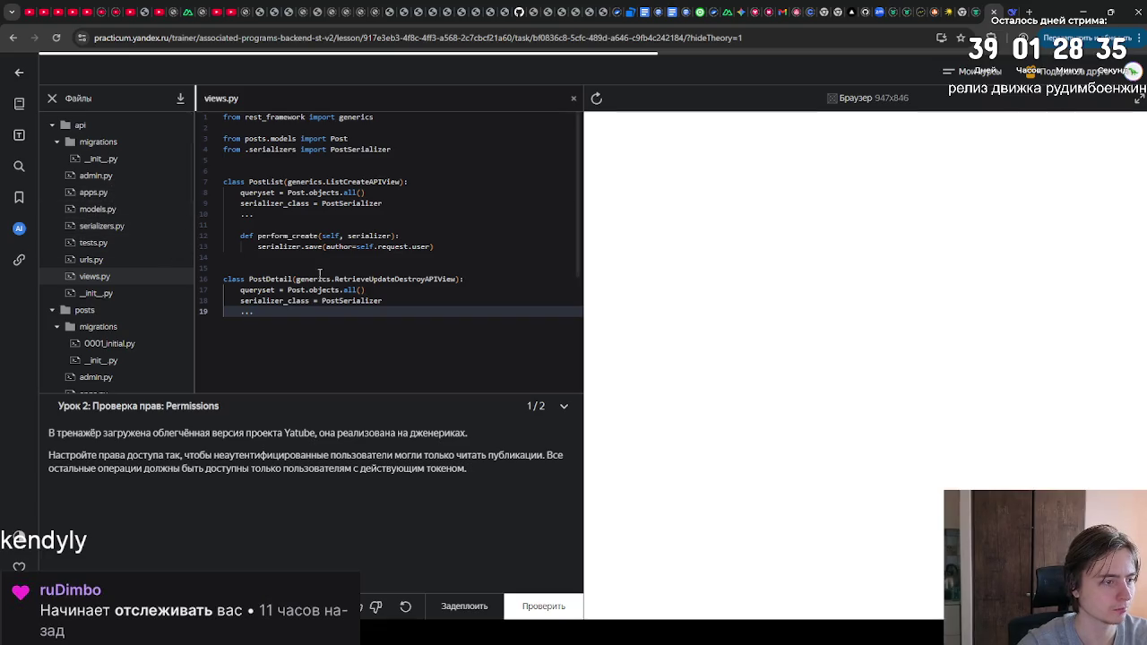
key(ctrl+a)
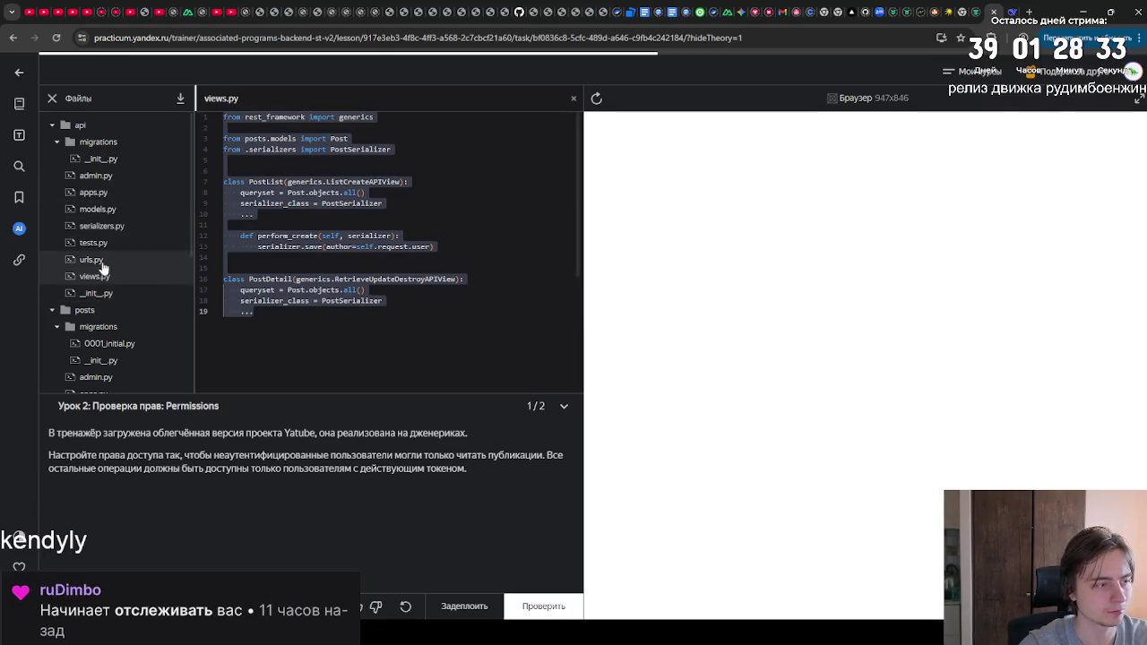
Step: Replace the old code in the DeepSeek prompt with the copied views.py code, then return to Practicum
click(1008, 11)
scroll(584, 386, up, 3)
key(ctrl+a)
key(BackSpace)
key(ctrl+v)
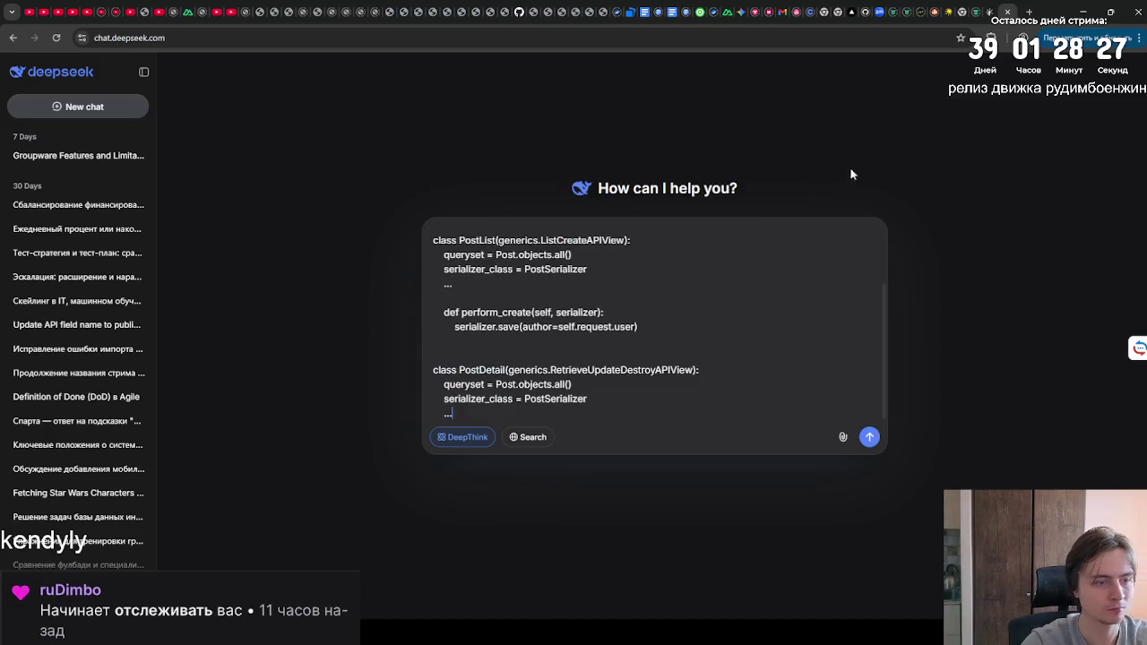
click(982, 11)
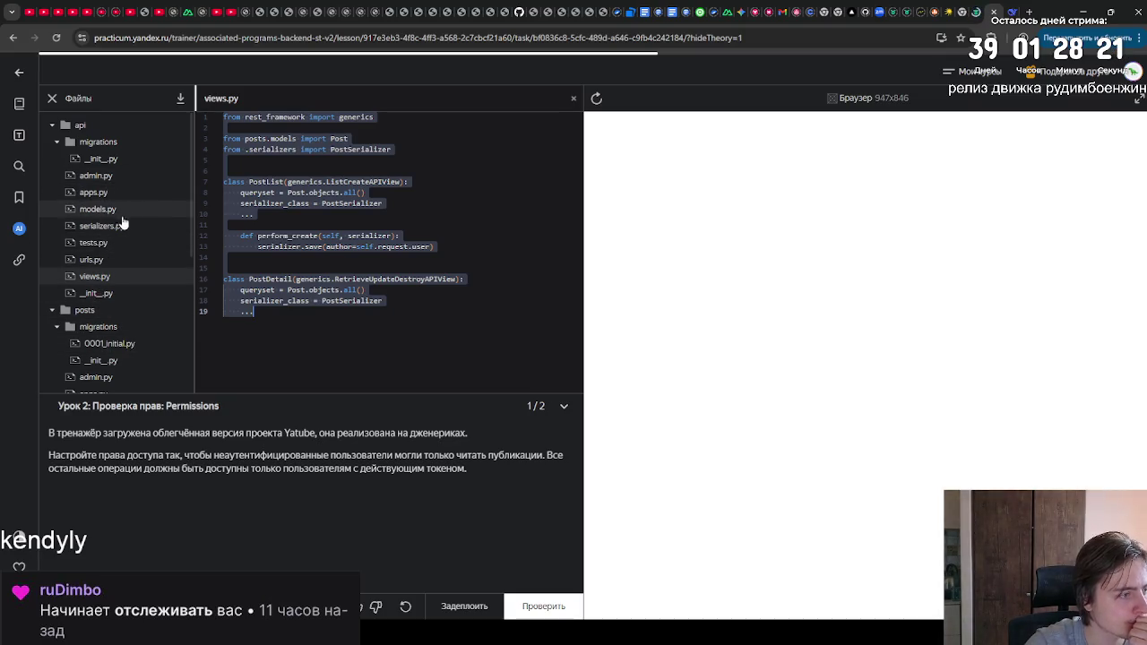
scroll(120, 234, down, 5)
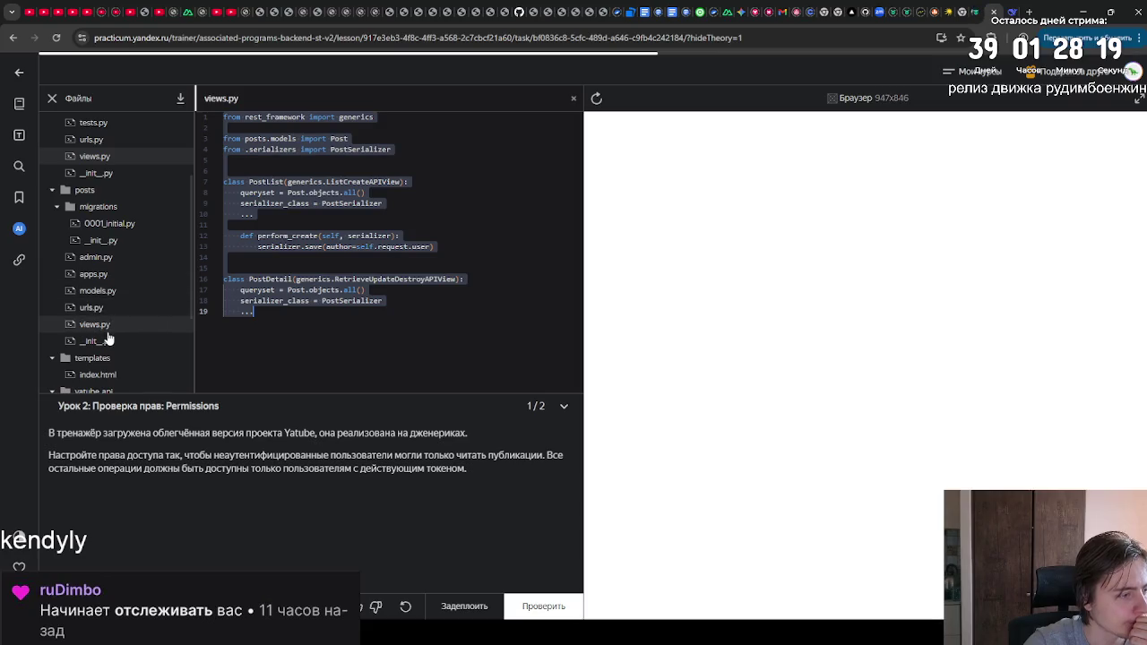
Step: Open yatube_api/settings.py and scroll to the REST_FRAMEWORK block with TokenAuthentication
scroll(109, 335, down, 1)
click(114, 299)
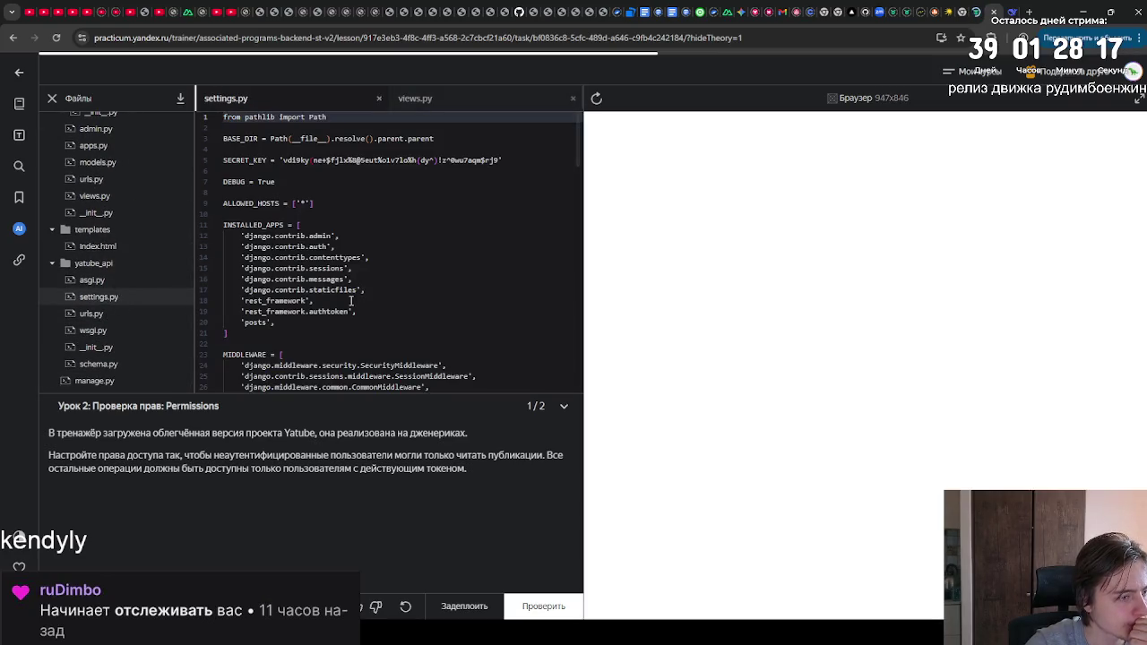
scroll(351, 305, down, 5)
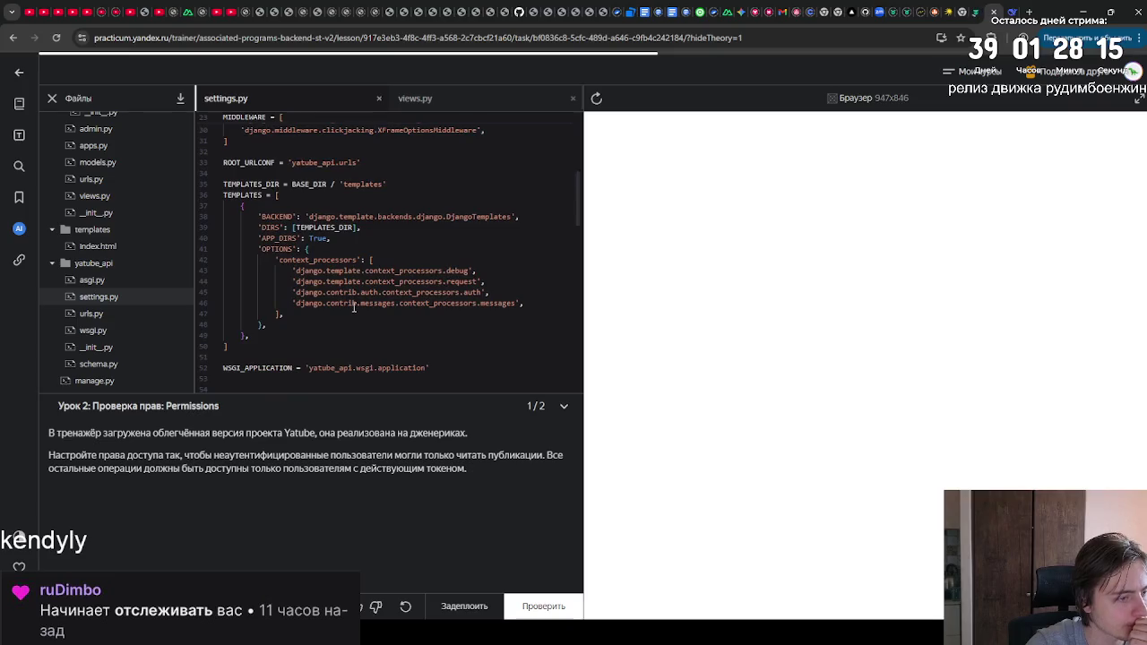
scroll(354, 308, down, 3)
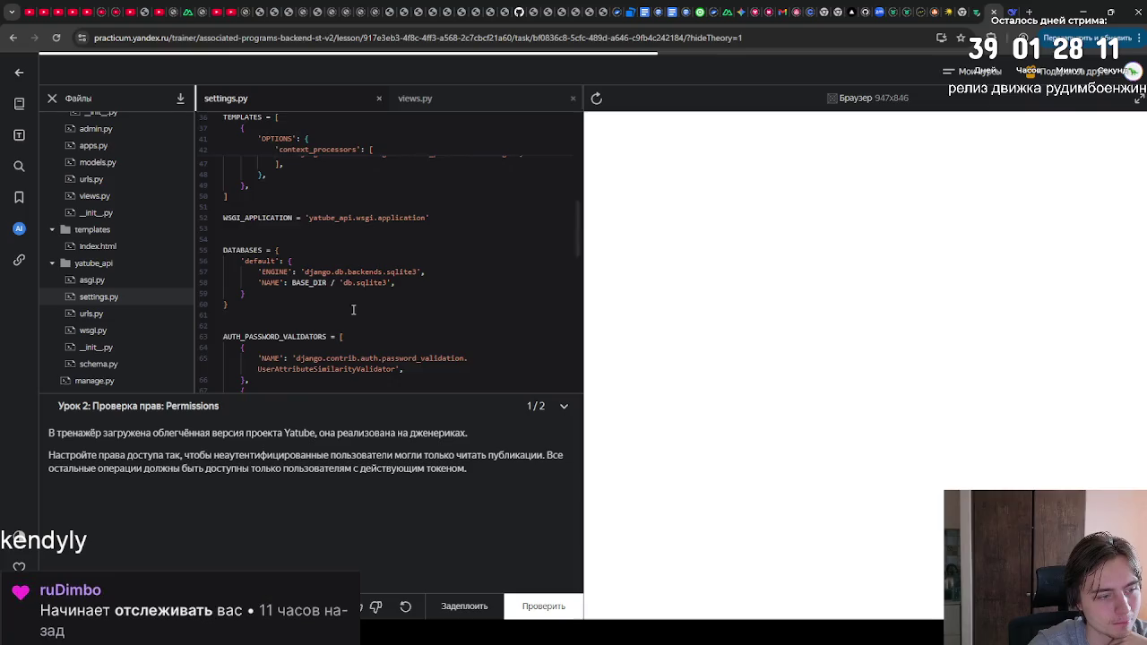
scroll(354, 307, down, 3)
scroll(339, 310, down, 1)
scroll(340, 310, down, 5)
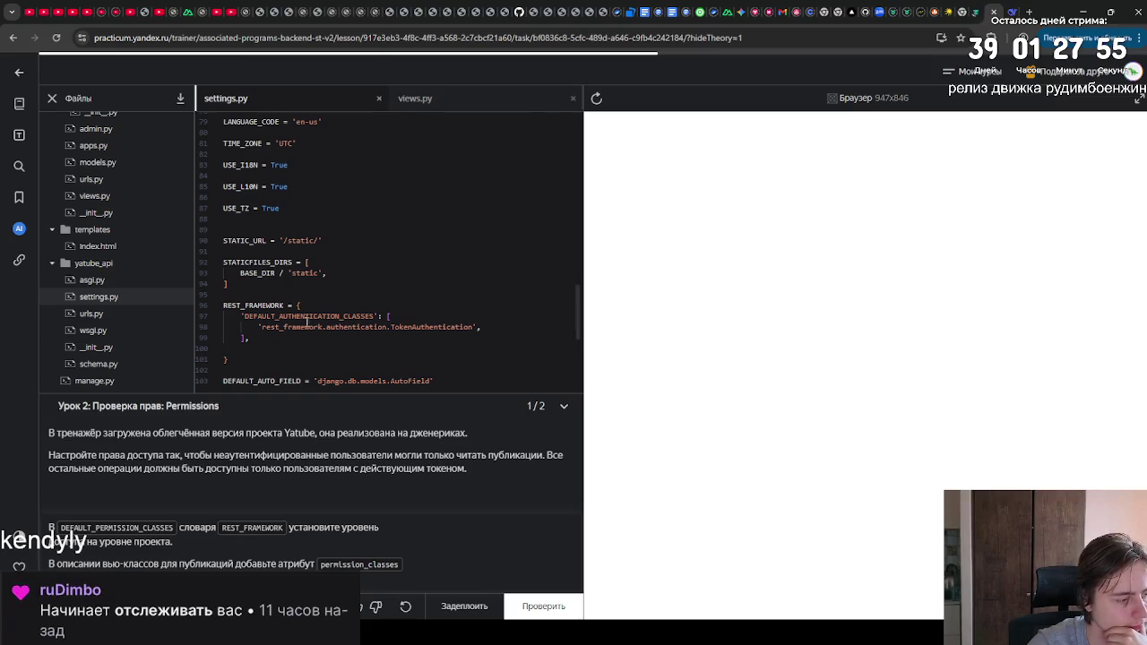
click(242, 367)
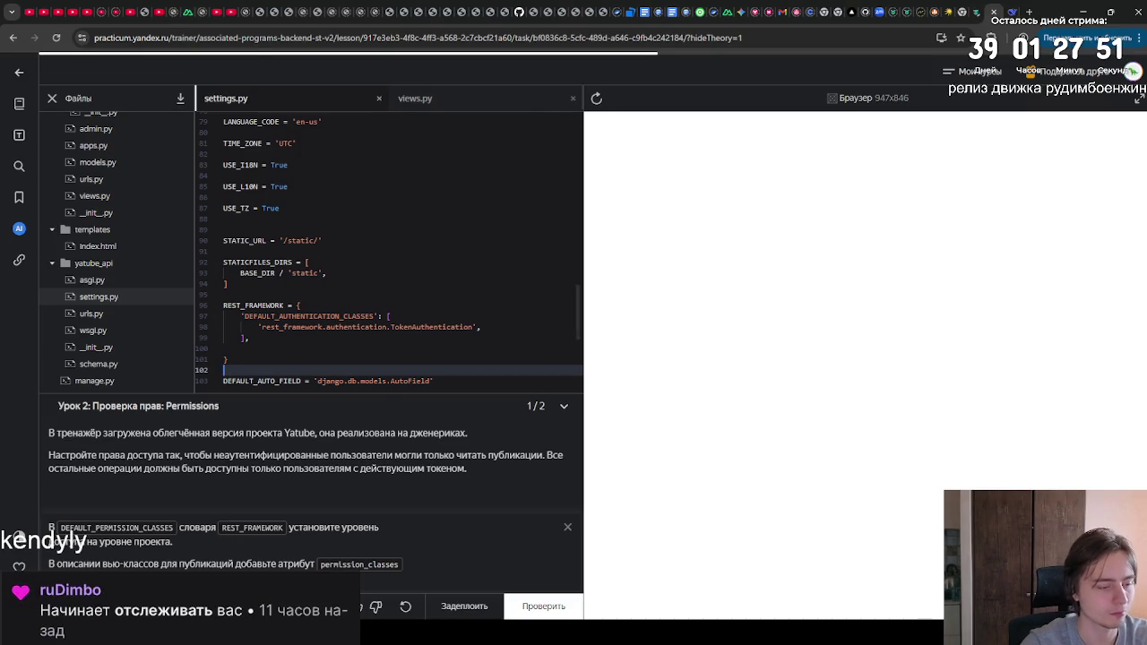
Step: Paste the permission_classes hint text at the top of the DeepSeek prompt
drag(406, 565, 235, 565)
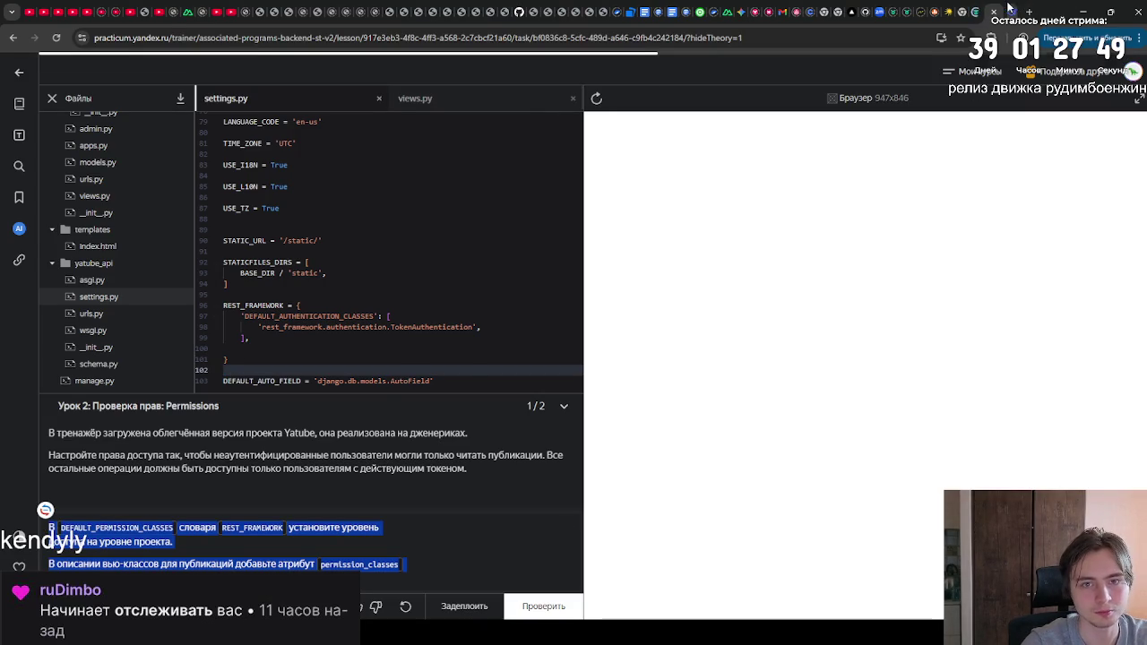
click(1011, 12)
scroll(587, 283, up, 2)
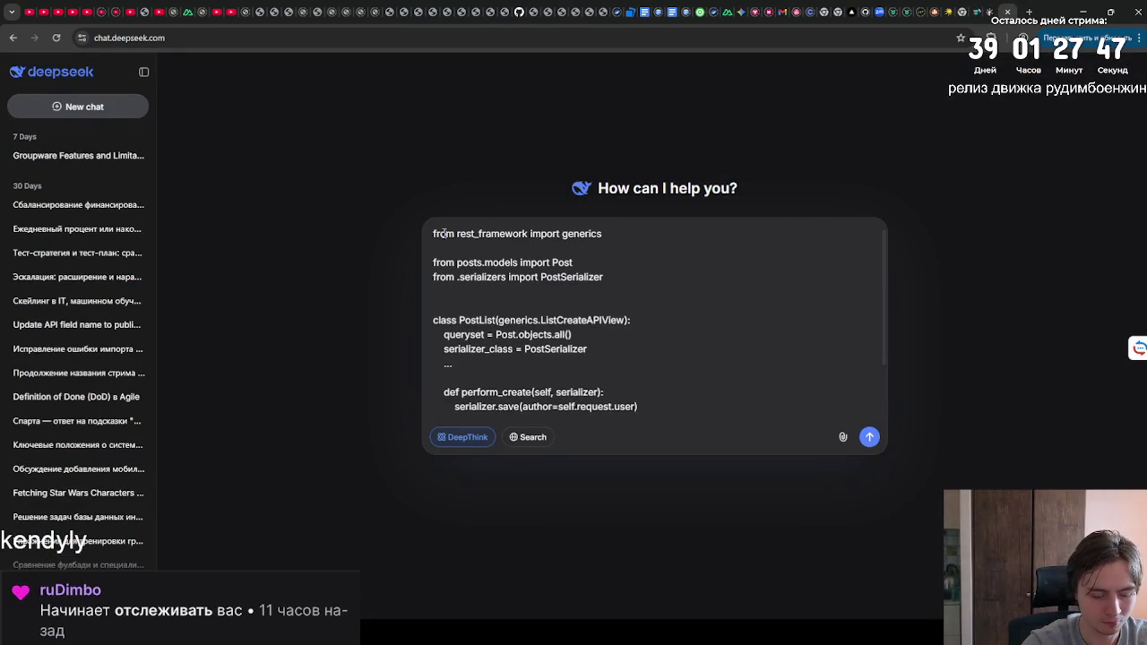
key(Return)
key(Return)
key(Up)
key(Up)
text(В DEFAULT_PERMISSION_CLASSES словаря REST_FRAMEWORK установите уровень доступа на уровне проекта. В описании вью-классов для публикаций добавьте атрибут permission_classes и укажите в нём необходимый уровень доступа для анонимов.)
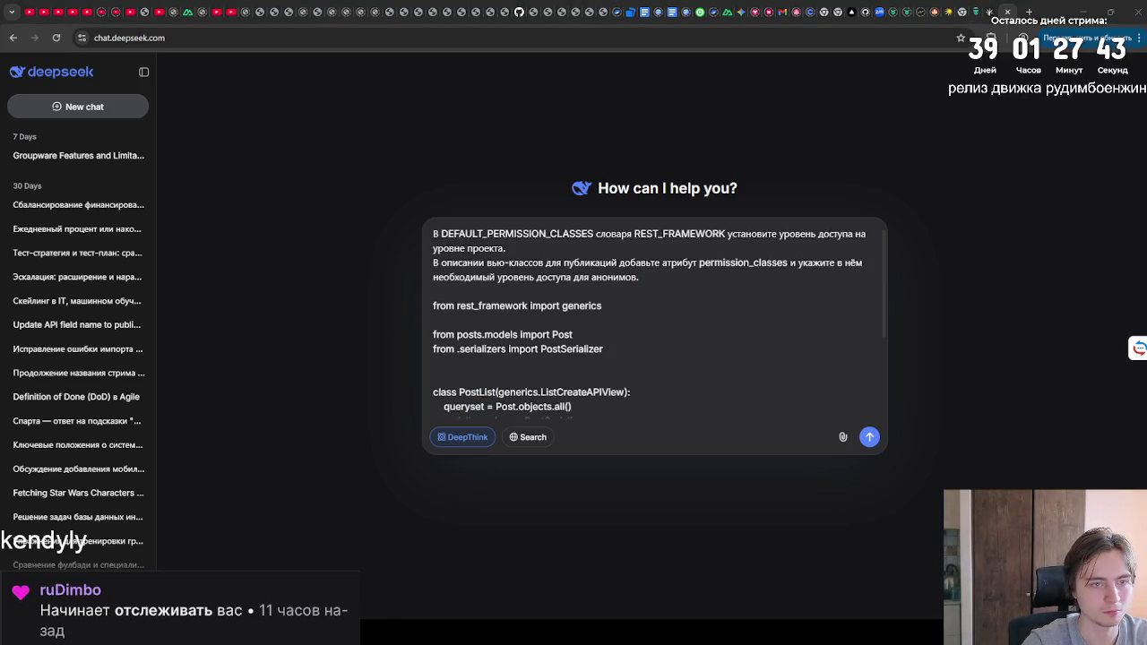
Step: Select the two task description paragraphs in Practicum and bring them back to DeepSeek
key(ctrl+shift+Tab)
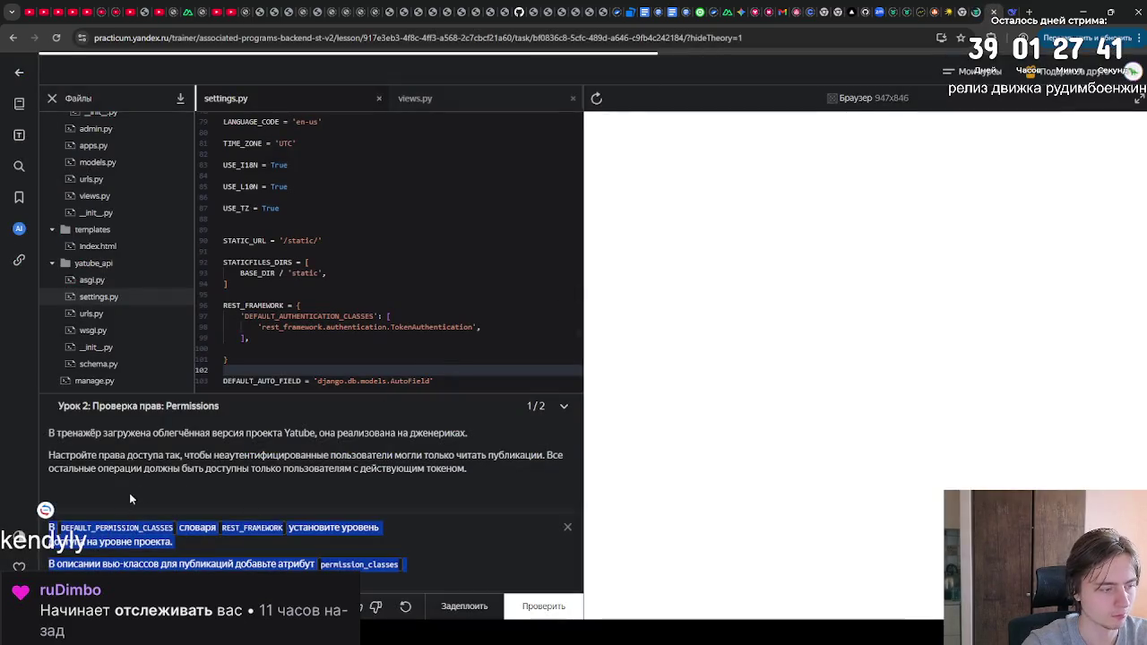
drag(477, 481, 15, 431)
key(ctrl+c)
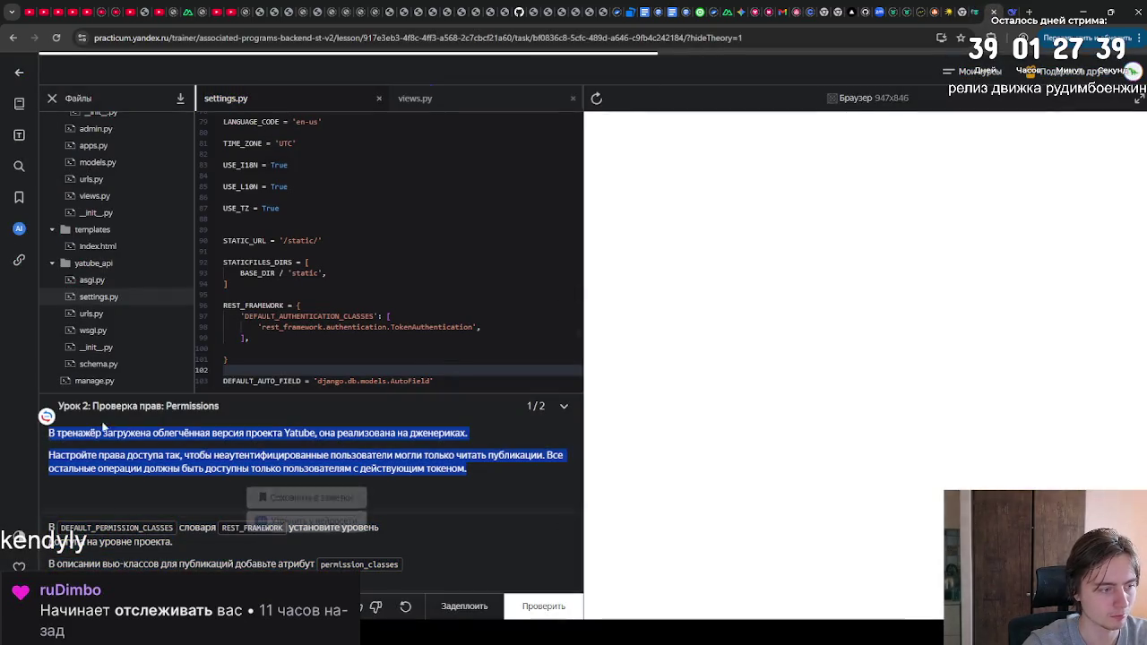
key(alt+Tab)
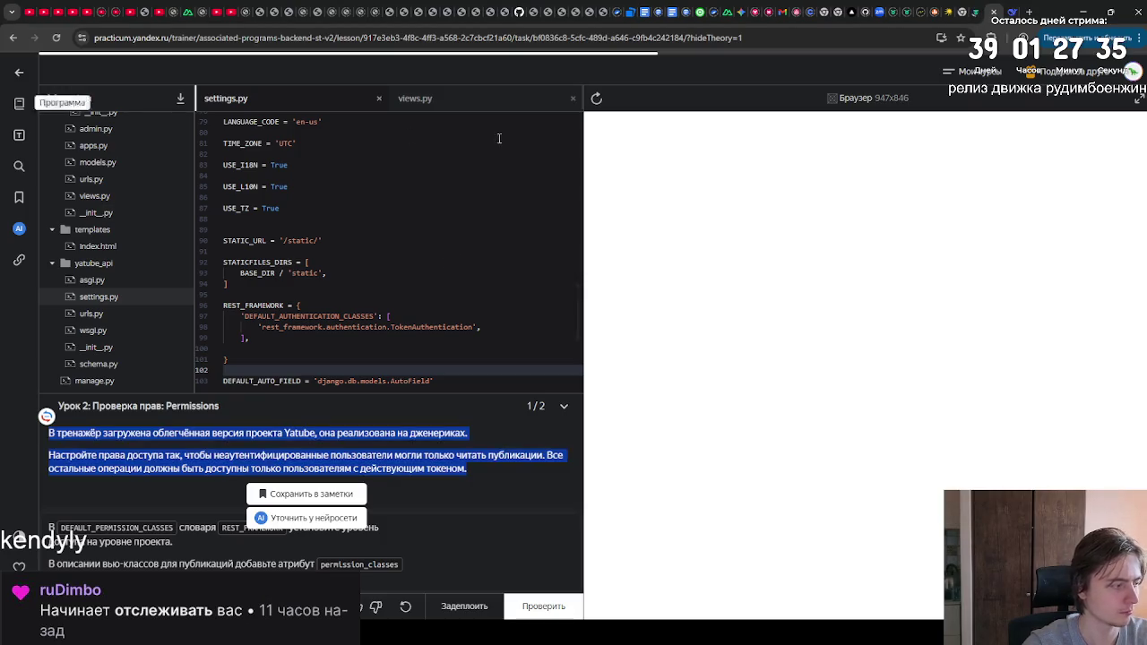
click(1007, 12)
Step: Add the task description below the hints and send the prompt to DeepSeek
click(638, 286)
key(Return)
key(ctrl+v)
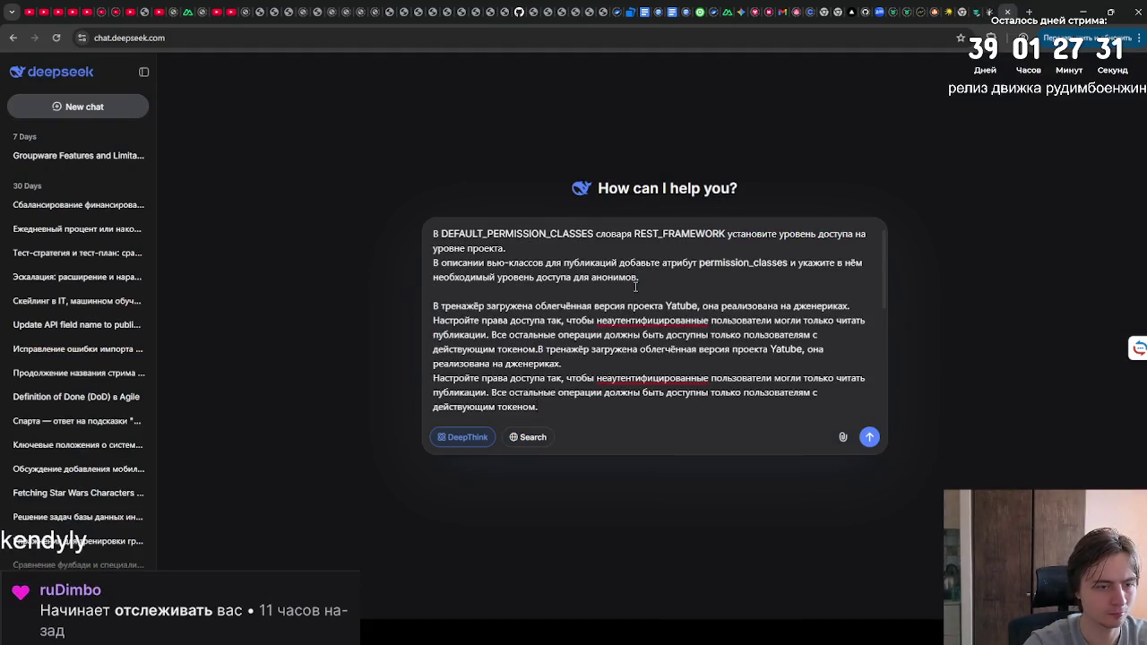
key(ctrl+z)
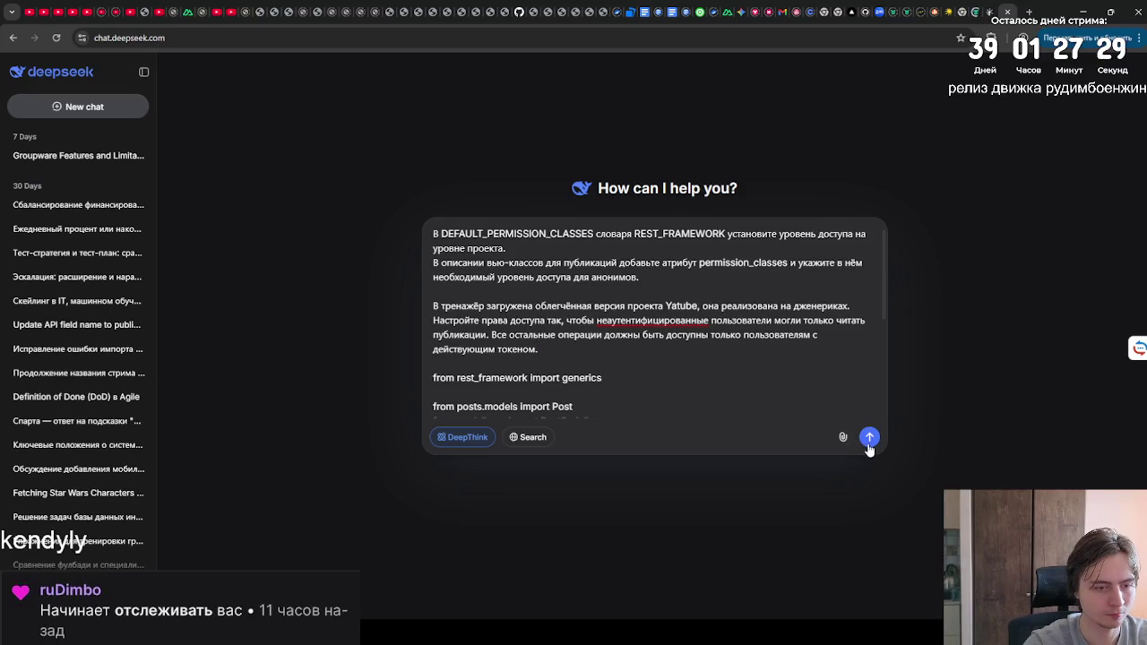
click(870, 439)
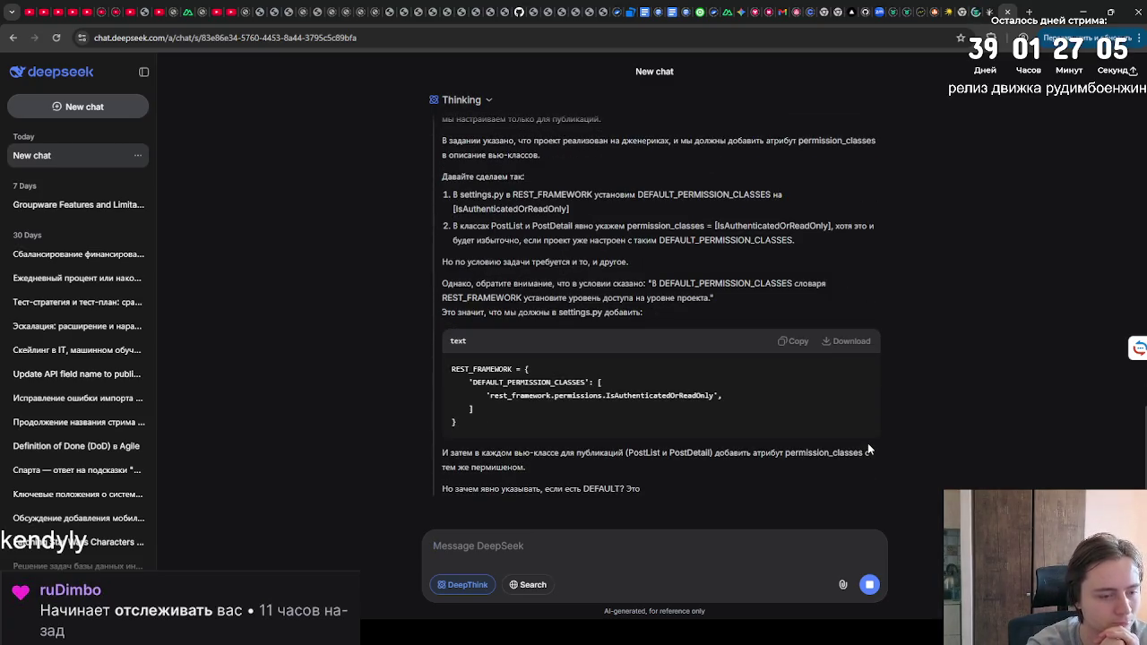
Step: Replace the settings.py DEFAULT_AUTHENTICATION_CLASSES lines with DeepSeek's IsAuthenticatedOrReadOnly REST_FRAMEWORK block
scroll(854, 445, up, 1)
drag(466, 428, 438, 356)
key(ctrl+c)
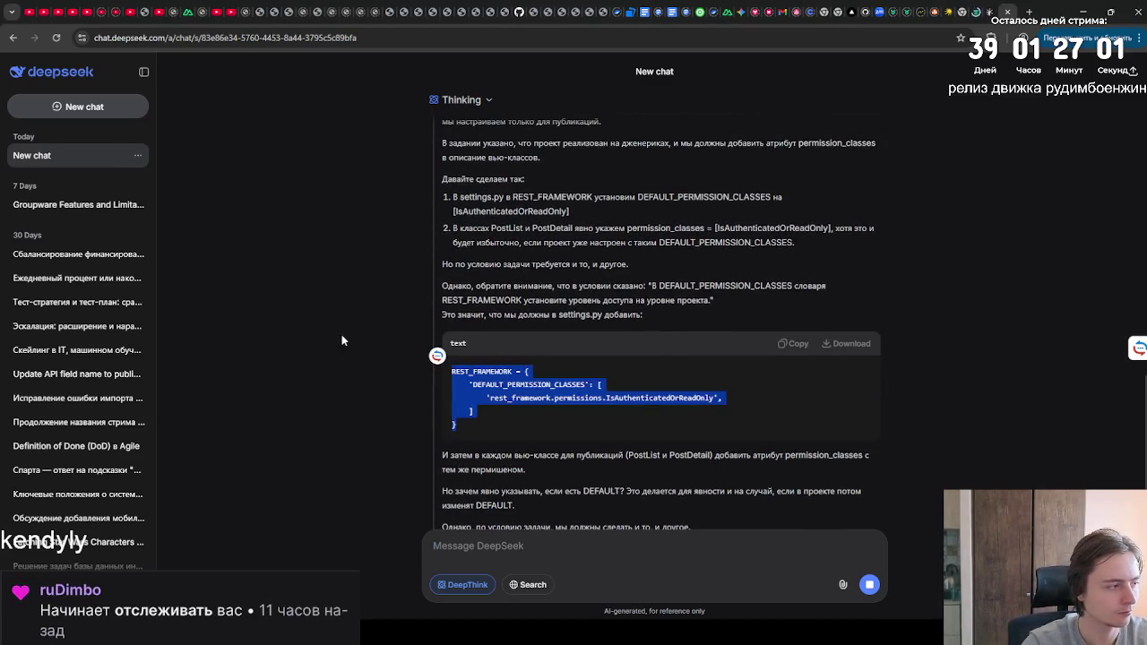
key(ctrl+shift+Tab)
drag(443, 299, 251, 339)
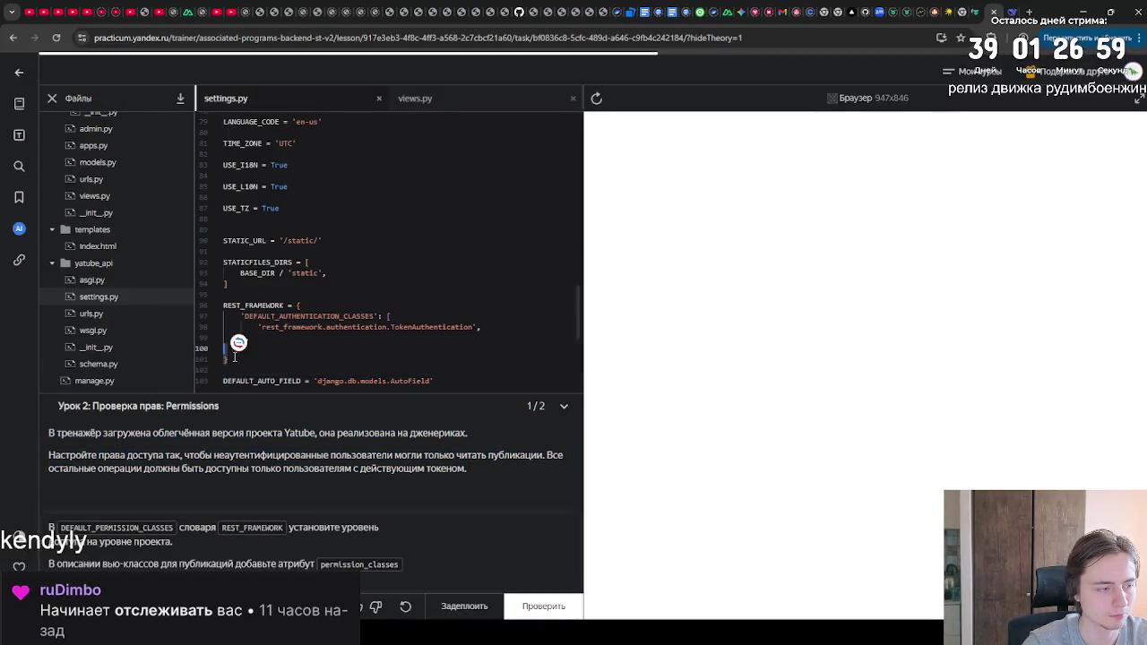
key(ctrl+v)
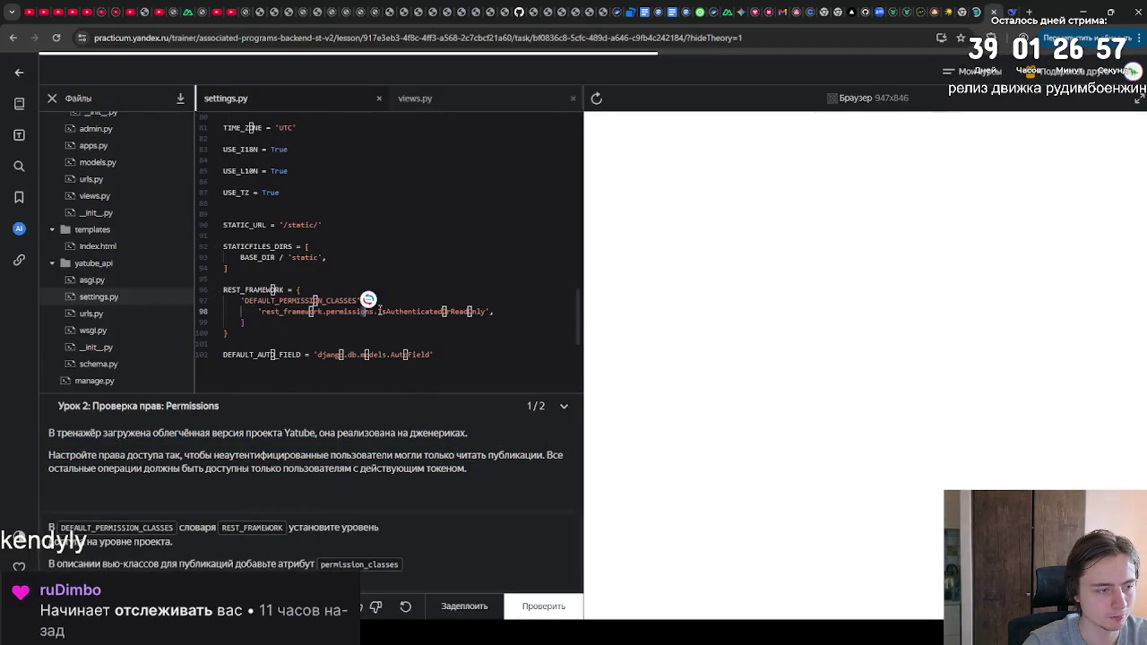
click(420, 337)
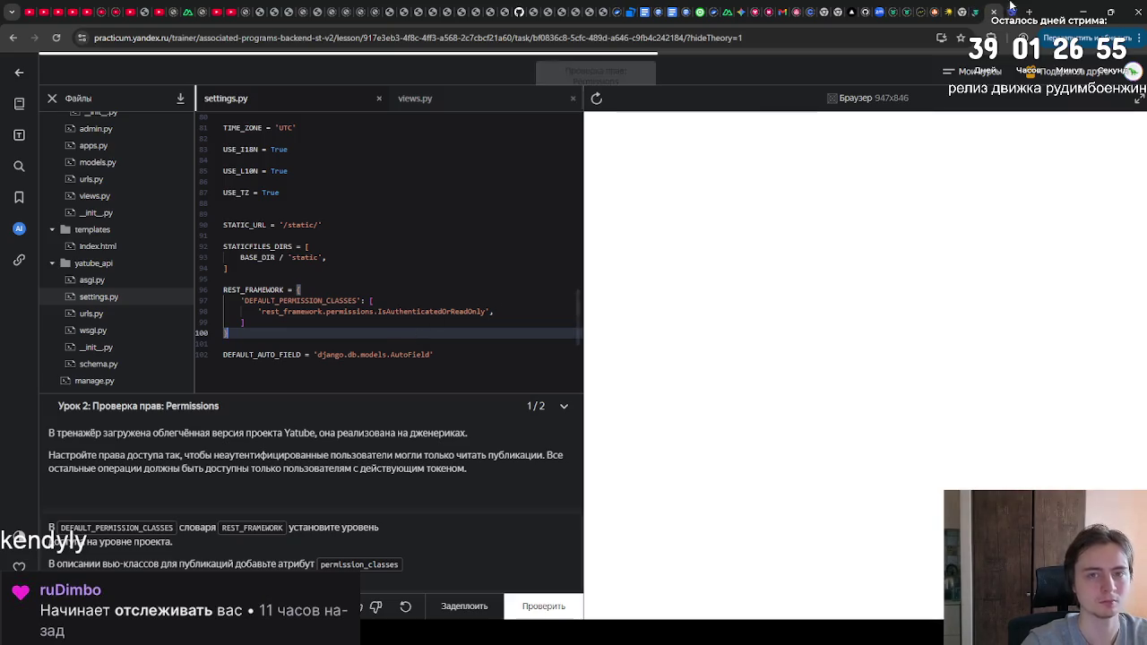
key(ctrl+Tab)
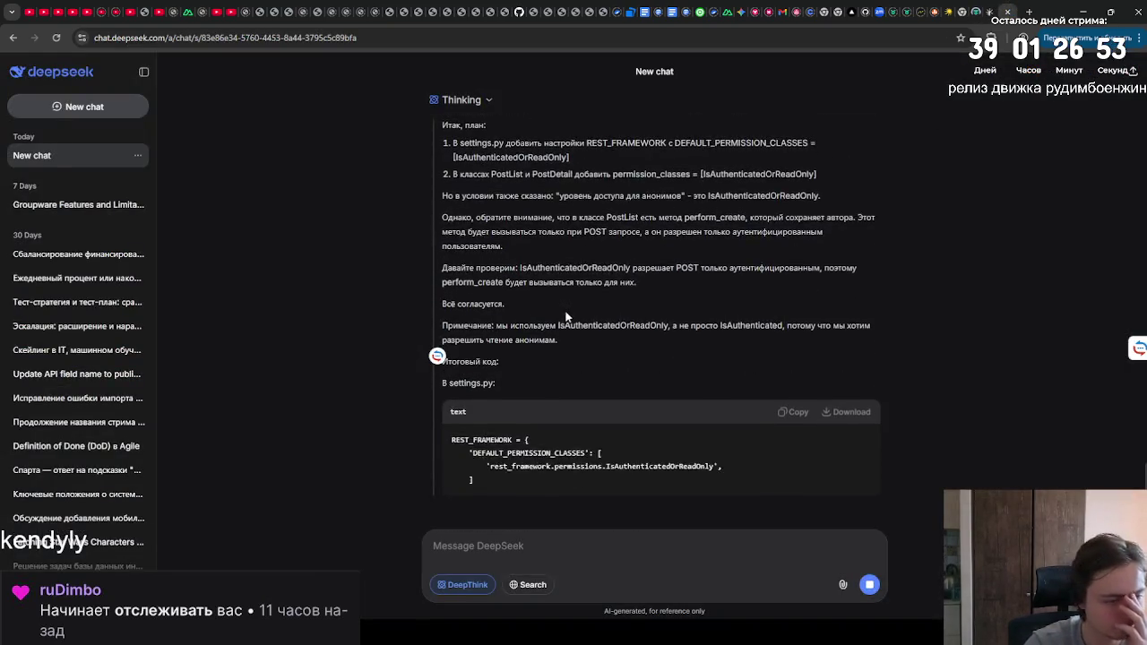
Step: Review DeepSeek's views code giving PostList and PostDetail permission_classes, then return to the Practicum editor
scroll(560, 323, up, 5)
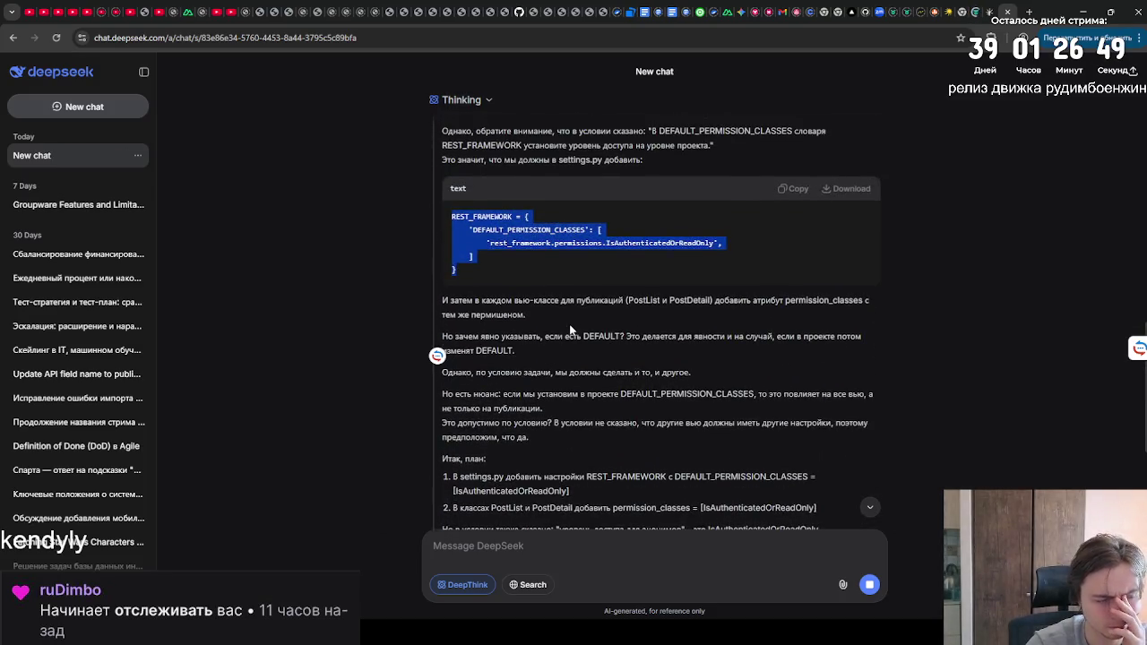
scroll(570, 330, down, 10)
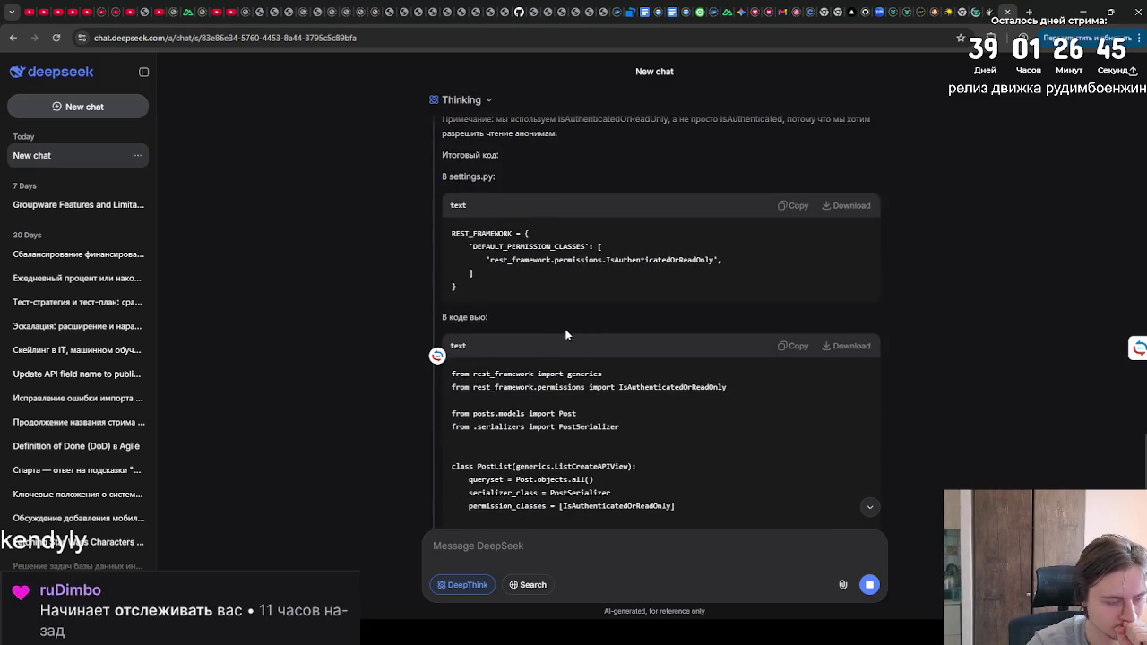
scroll(563, 344, down, 3)
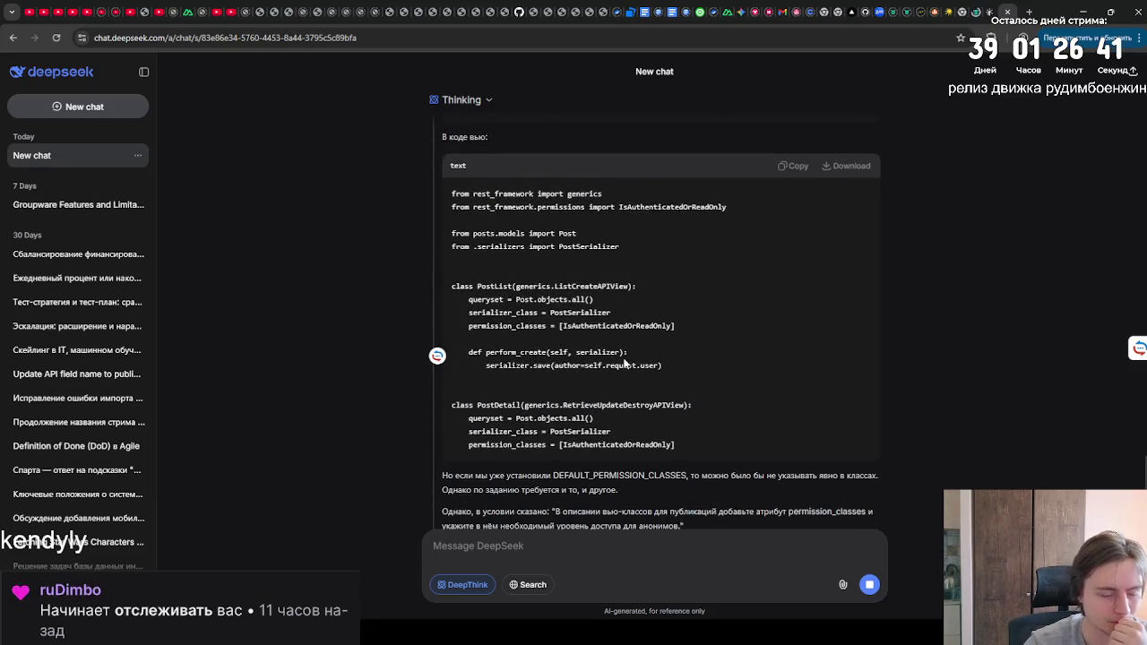
scroll(778, 274, down, 4)
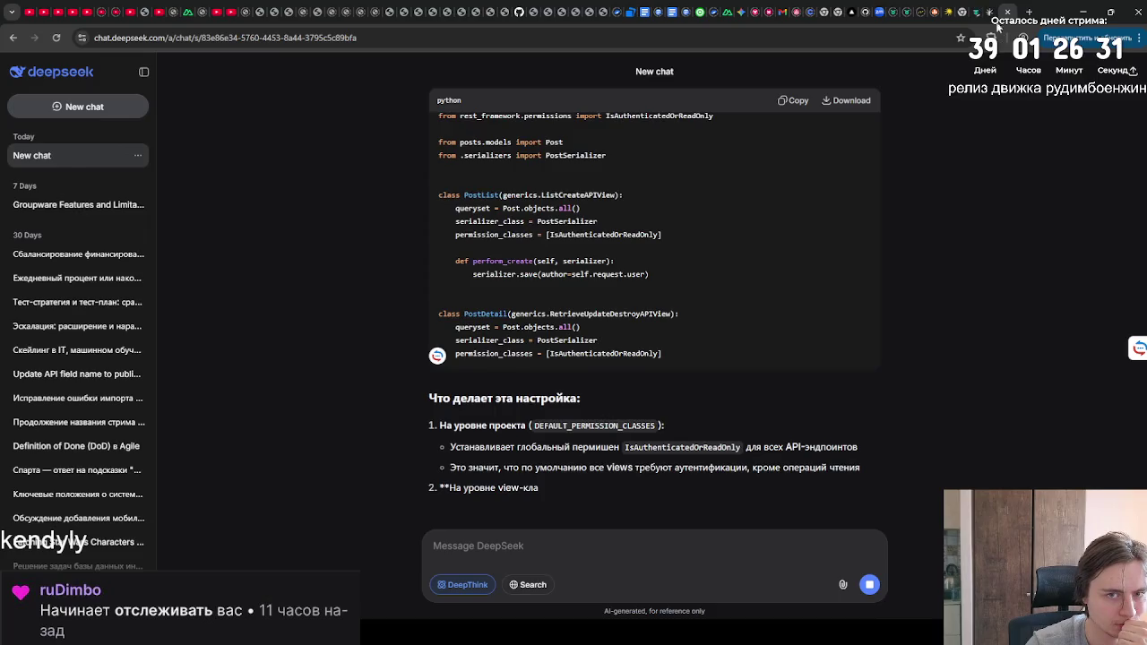
key(ctrl+Tab)
scroll(125, 269, up, 3)
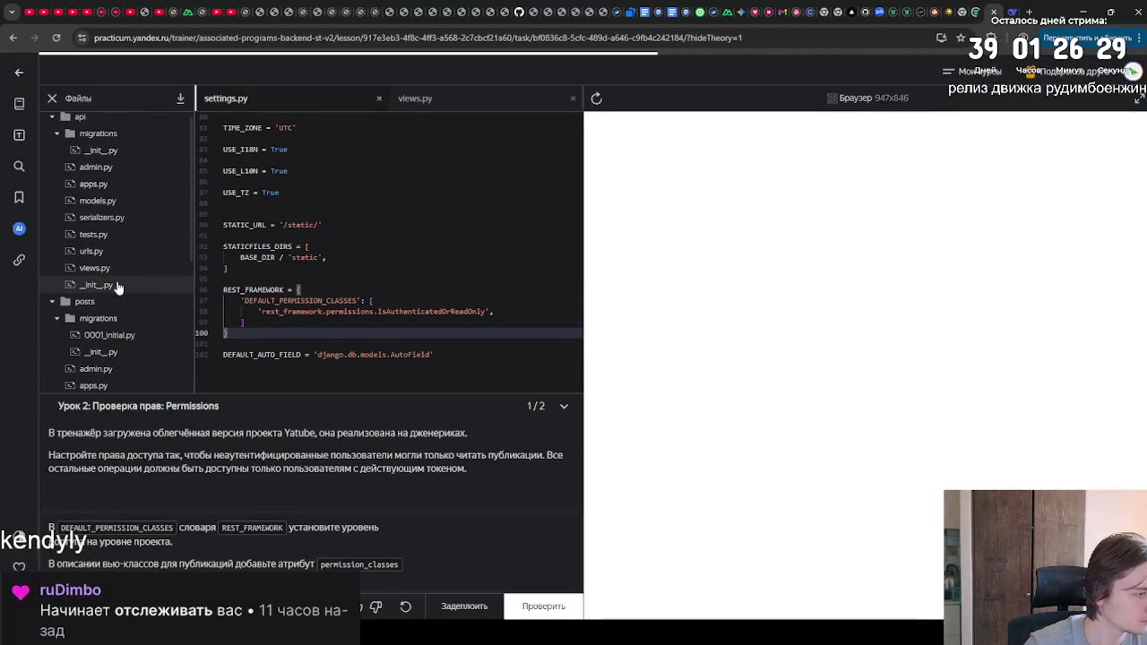
Step: Paste views.py code with IsAuthenticatedOrReadOnly on PostList and PostDetail, then run Проверить
scroll(131, 249, up, 1)
click(101, 226)
click(93, 243)
click(94, 276)
key(ctrl+a)
key(ctrl+v)
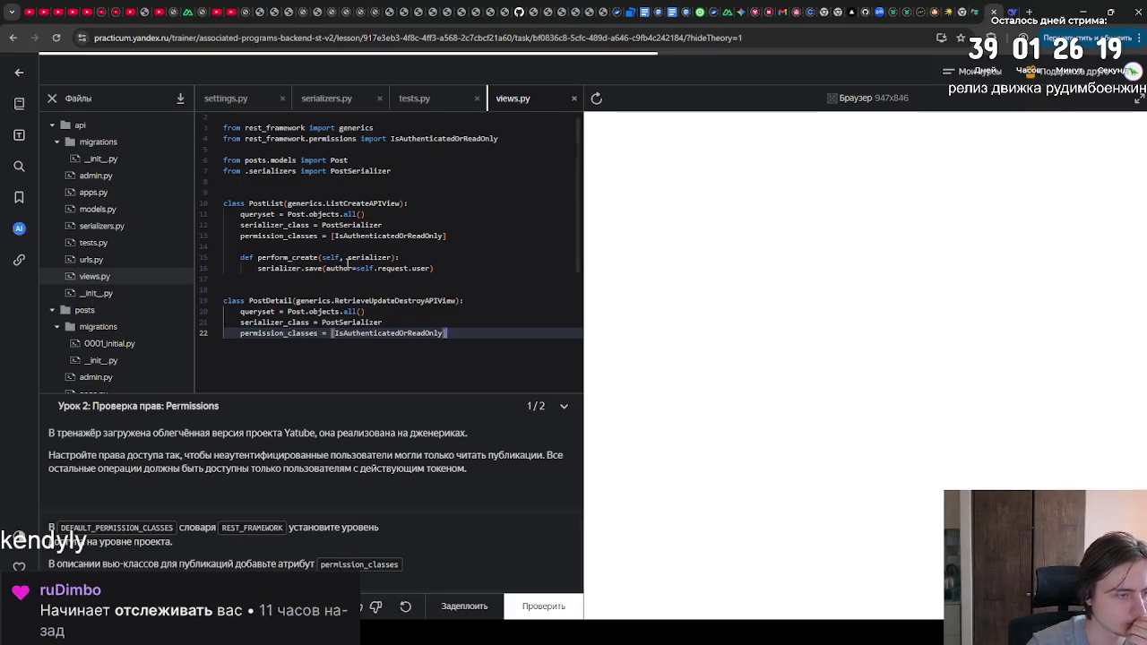
key(ctrl+z)
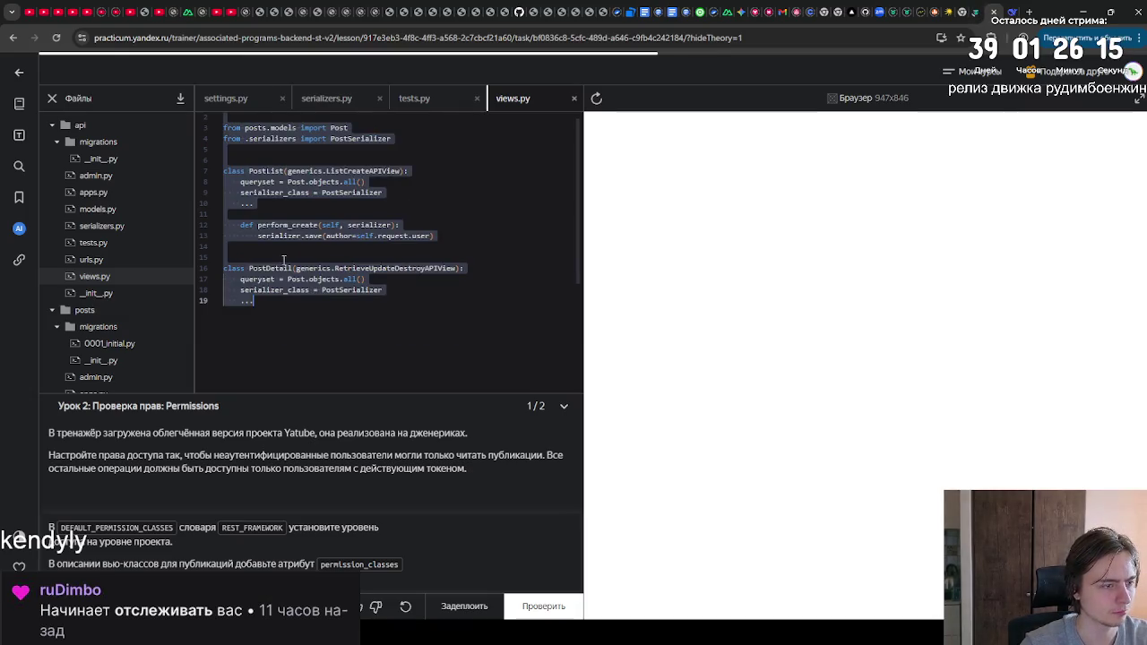
key(ctrl+v)
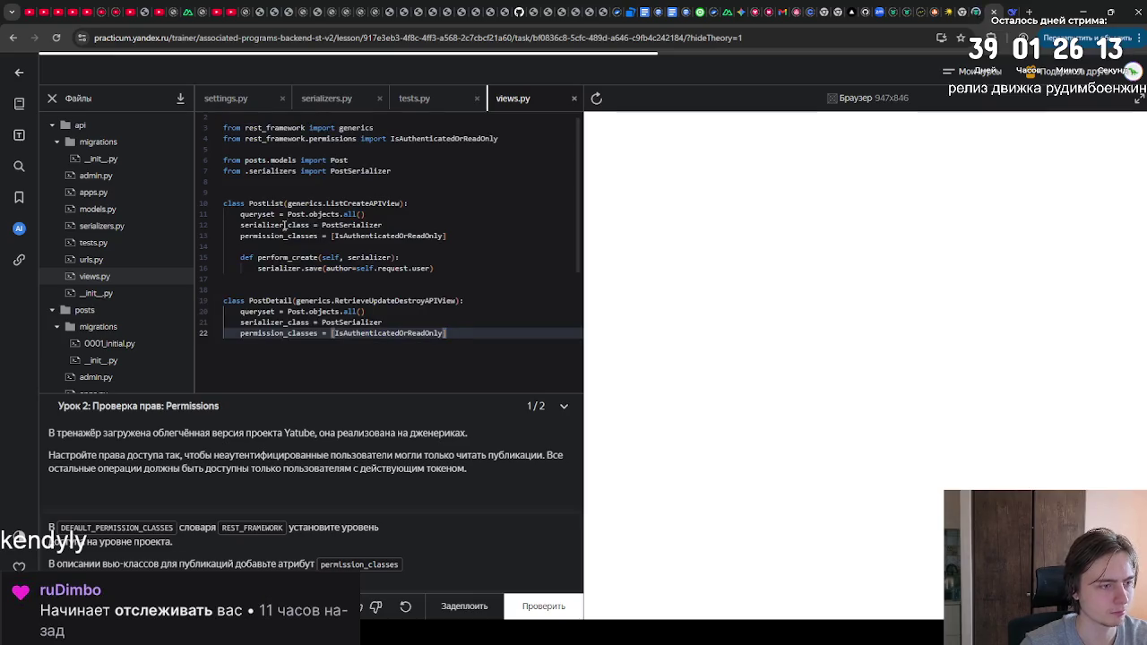
click(547, 602)
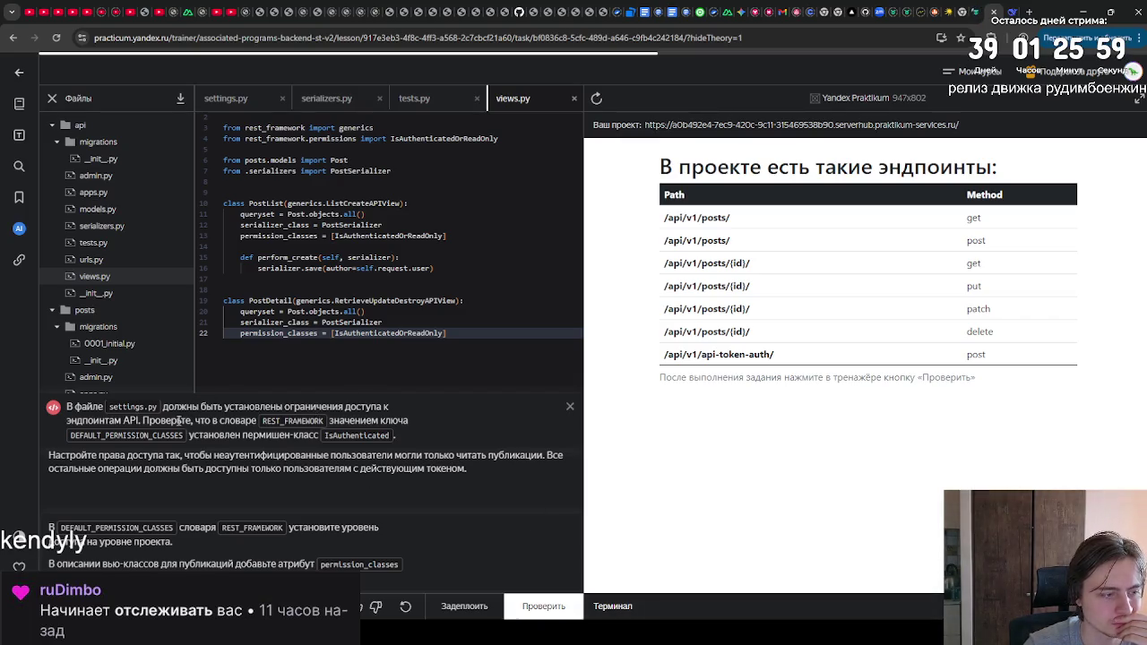
Step: Change the default permission class in settings.py to IsAuthenticated and run the check
scroll(94, 334, down, 5)
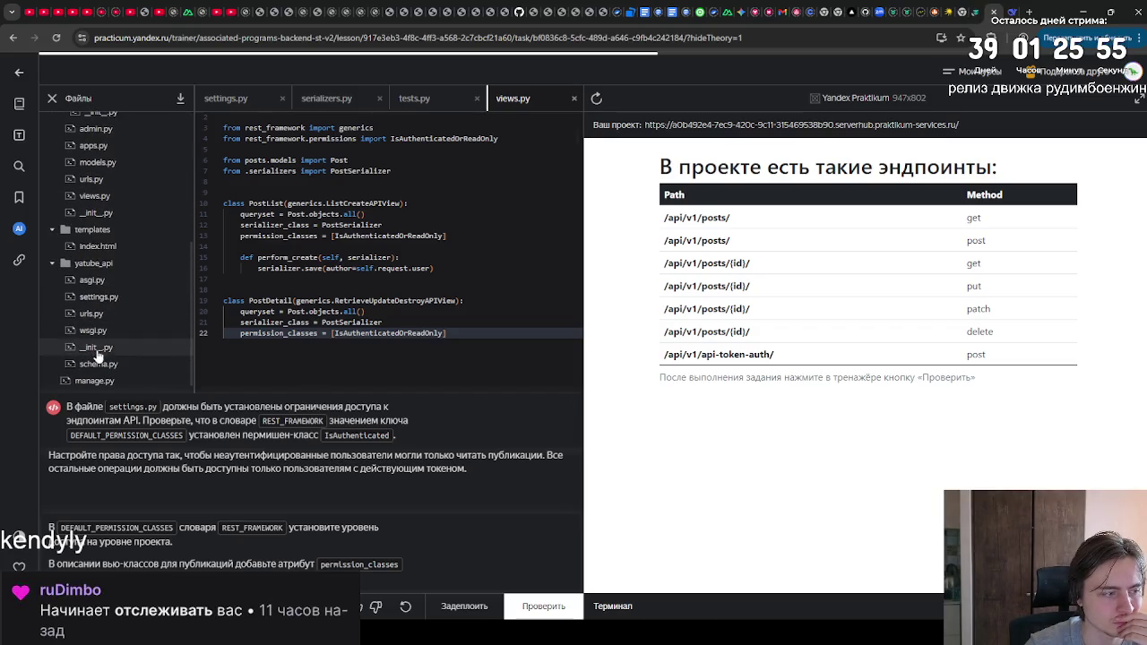
click(140, 297)
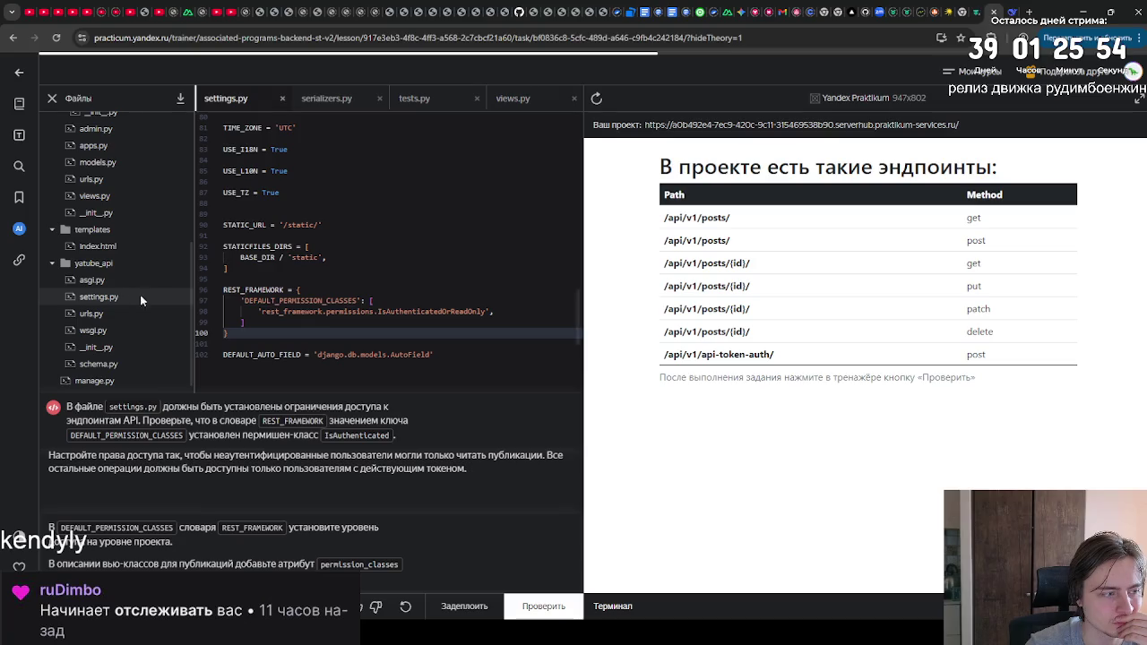
double_click(430, 311)
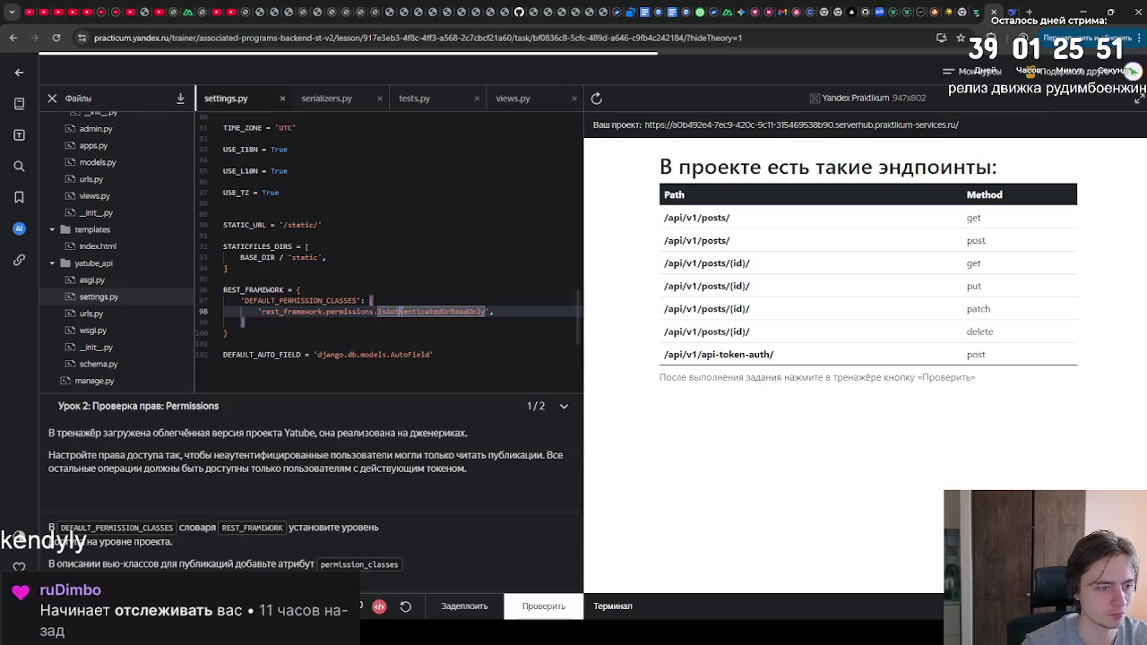
text(IsAuthenticated)
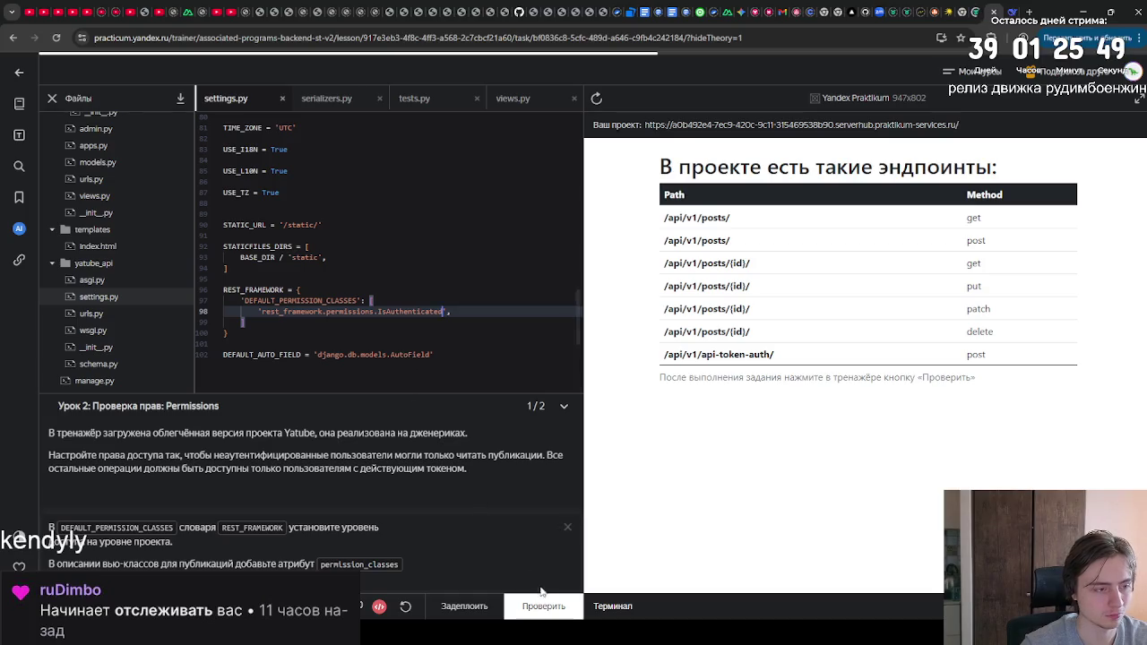
click(540, 600)
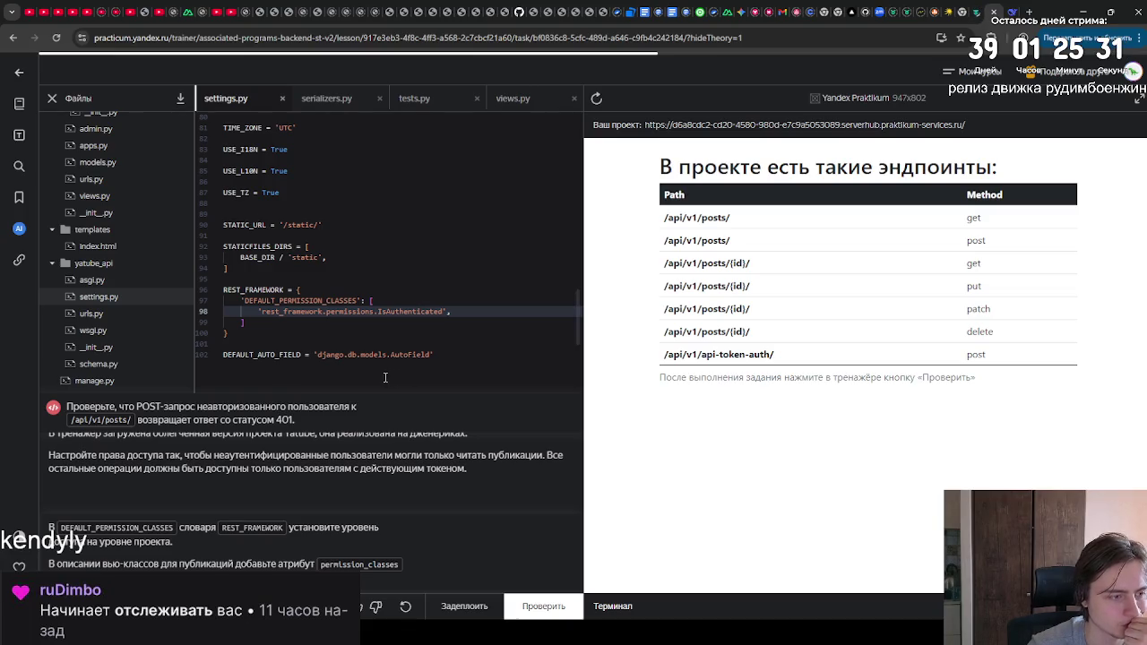
Step: In views.py, make PostList and the permissions import use IsAuthenticated
scroll(134, 328, up, 4)
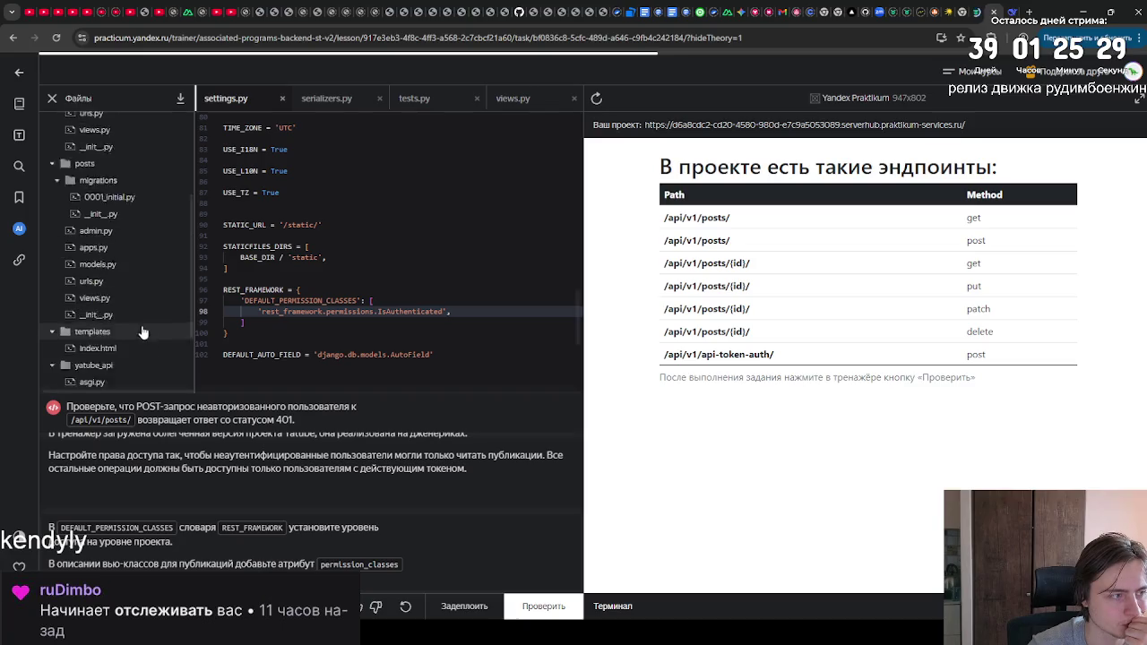
double_click(409, 311)
key(ctrl+c)
scroll(106, 344, up, 2)
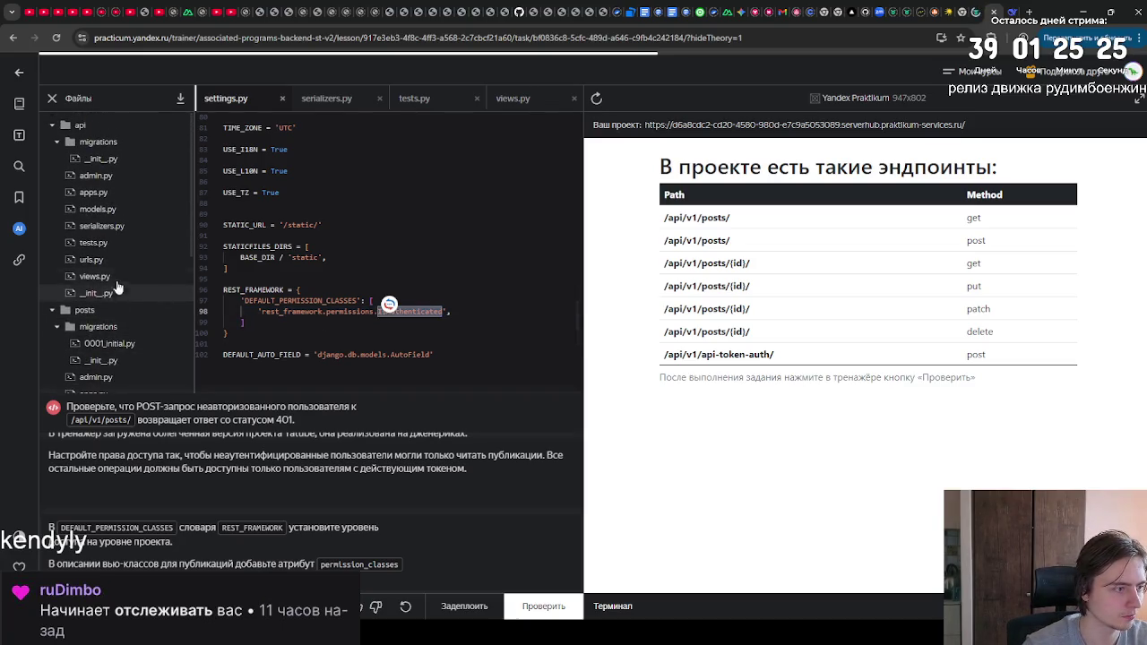
click(113, 227)
click(113, 243)
click(113, 259)
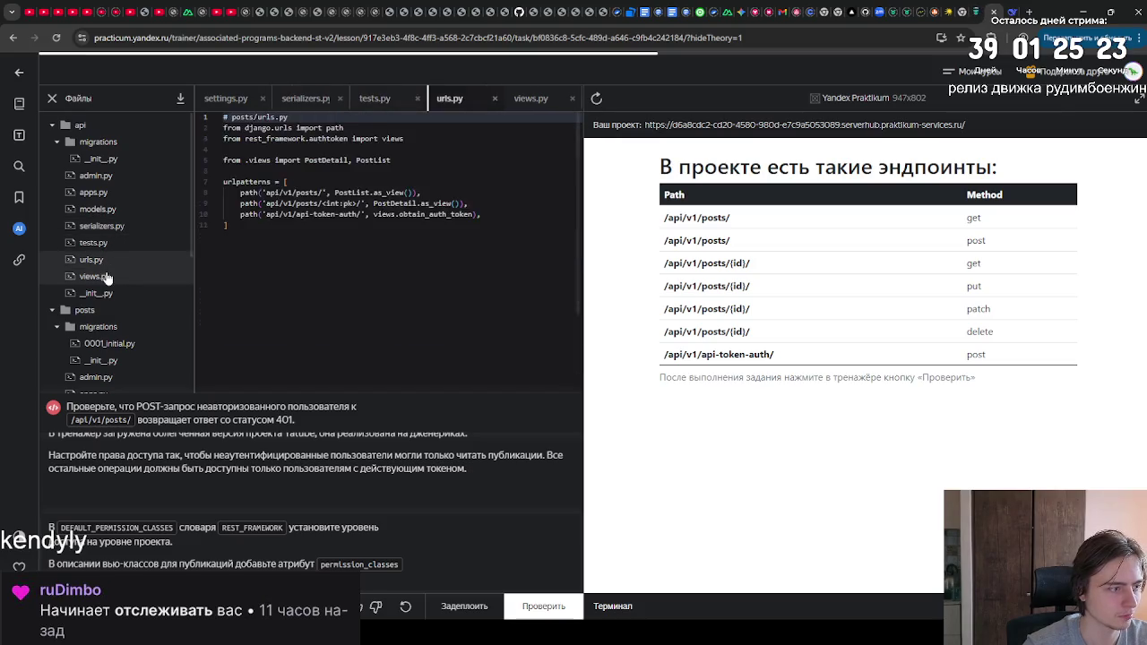
click(106, 276)
double_click(385, 236)
key(ctrl+v)
double_click(444, 138)
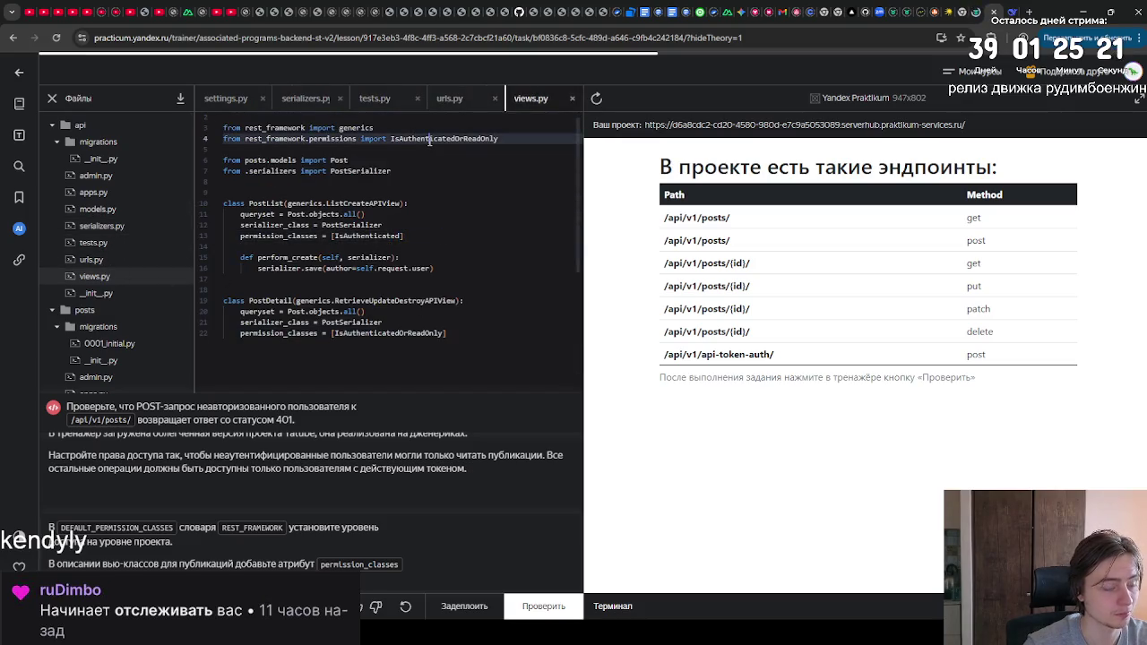
key(ctrl+v)
Step: Set PostDetail's permission class to IsAuthenticated as well and rerun the check
click(396, 334)
double_click(396, 344)
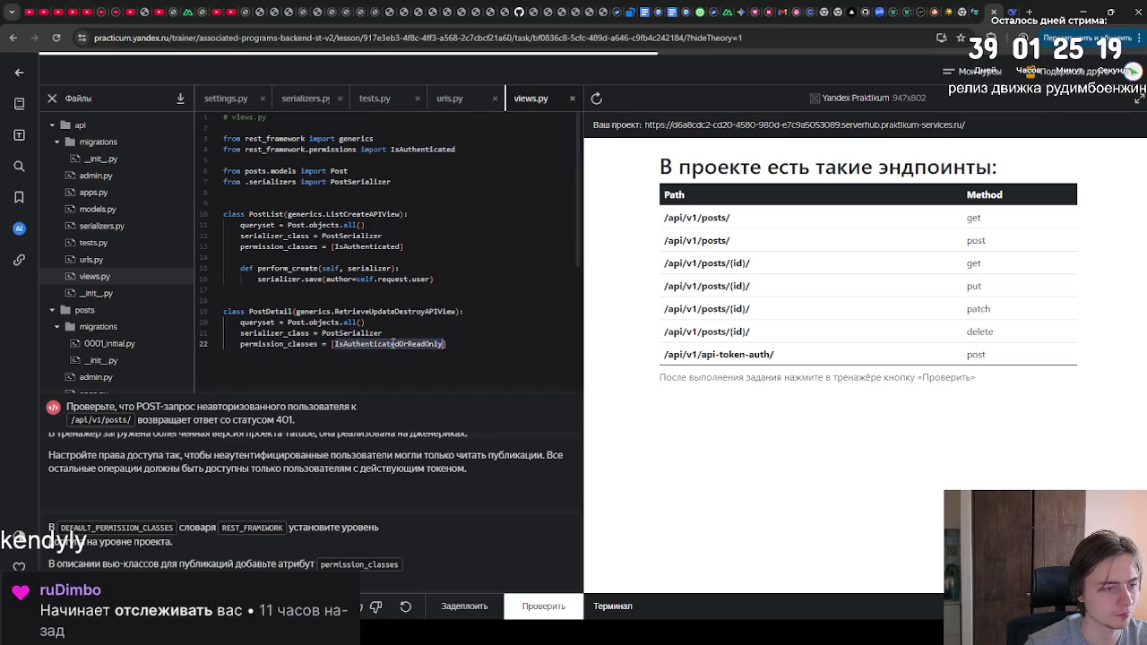
key(ctrl+v)
click(538, 606)
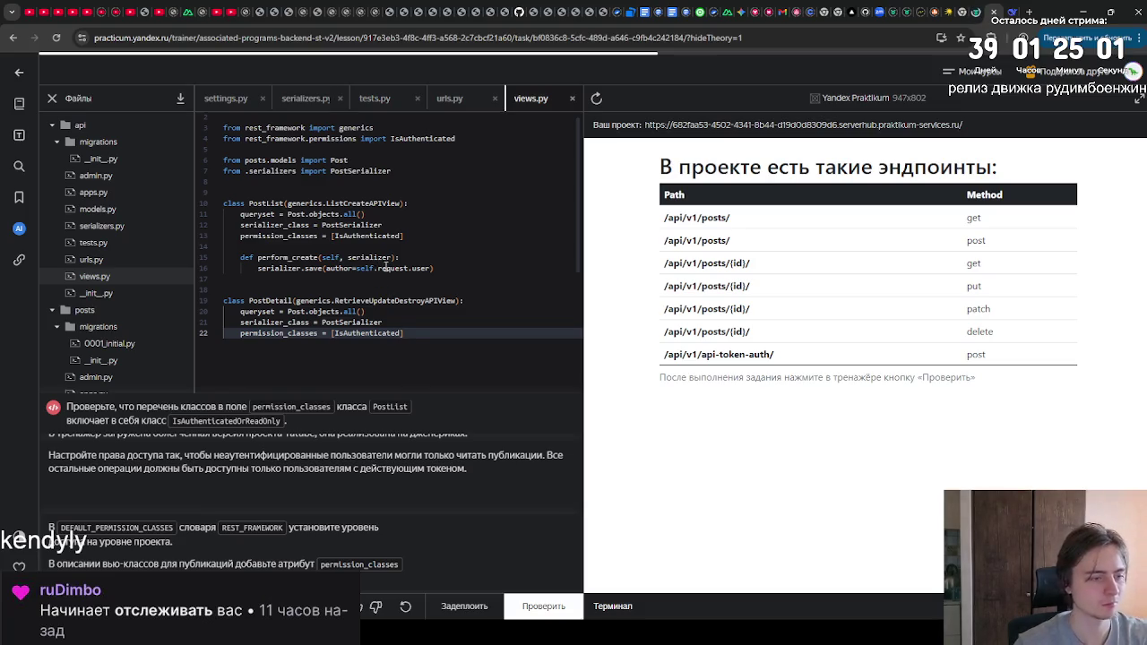
Step: Revert the views to IsAuthenticatedOrReadOnly and add IsAuthenticated to the import line
key(ctrl+z)
key(ctrl+z)
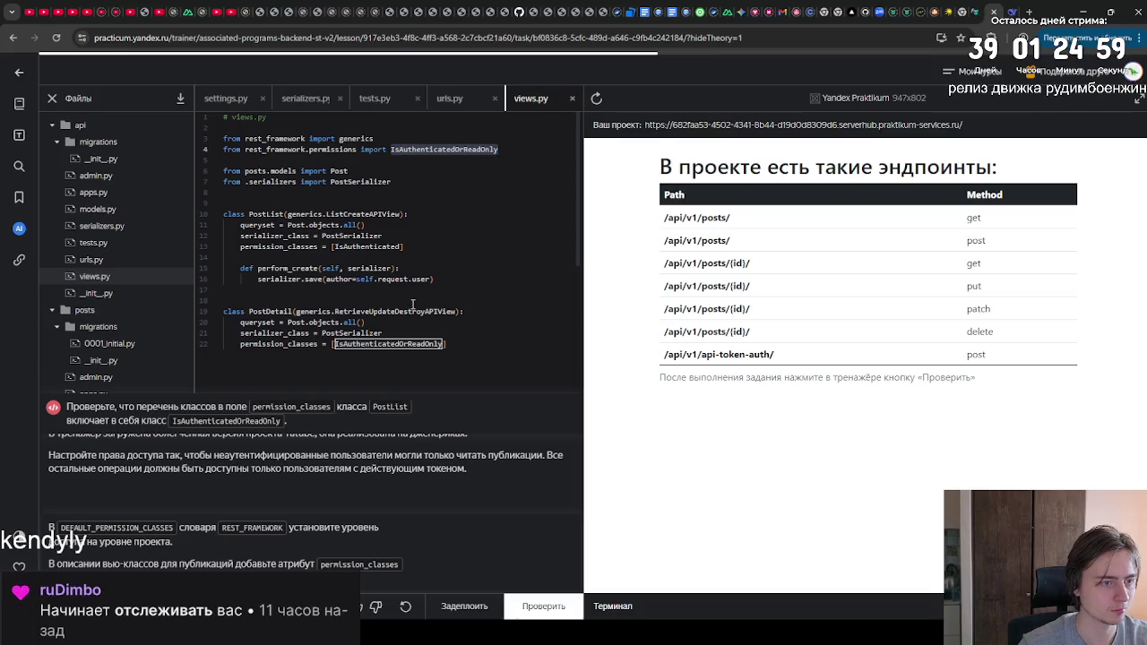
click(498, 149)
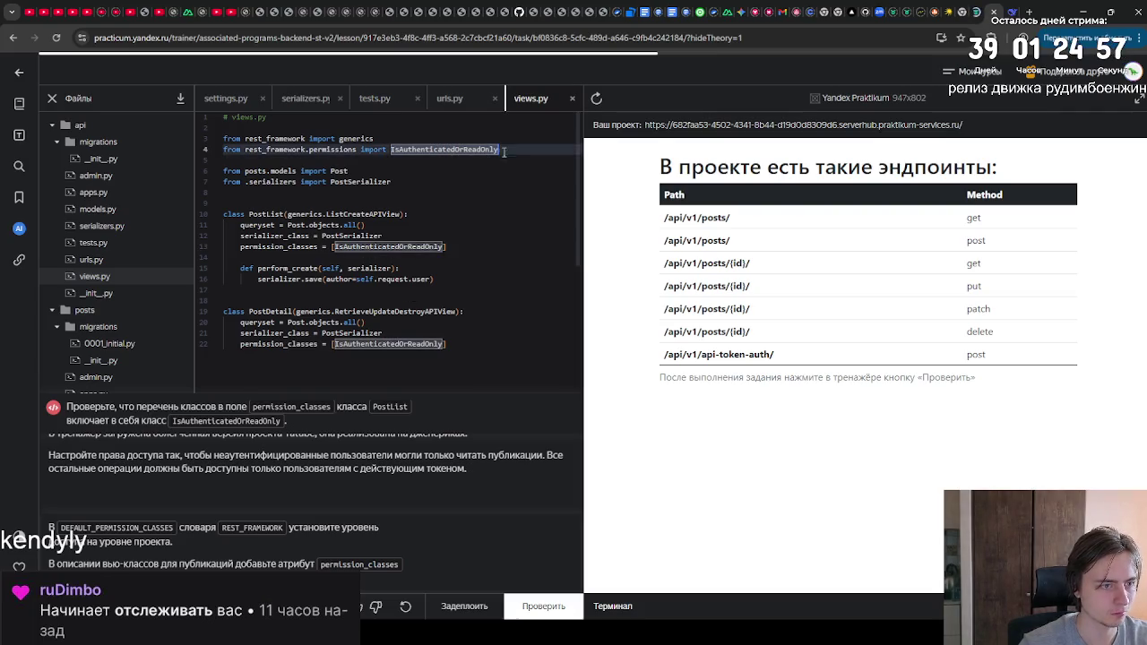
text(, )
text(IsAuthenticated)
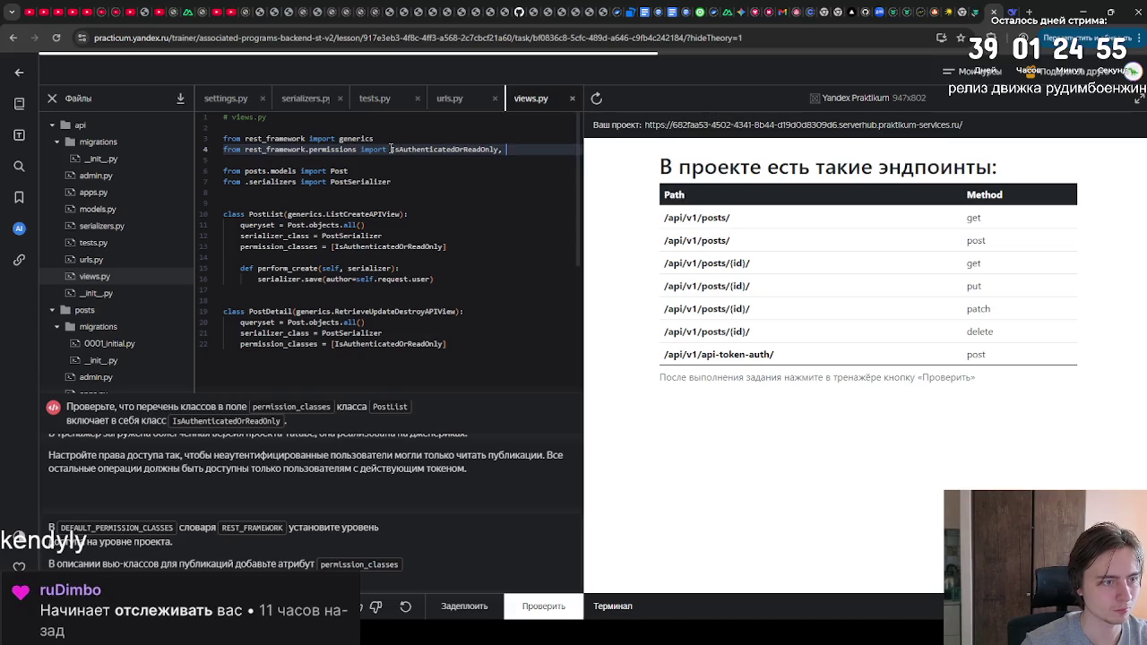
Step: Switch PostDetail's permission_classes to IsAuthenticated and rerun the check
double_click(522, 150)
key(ctrl+c)
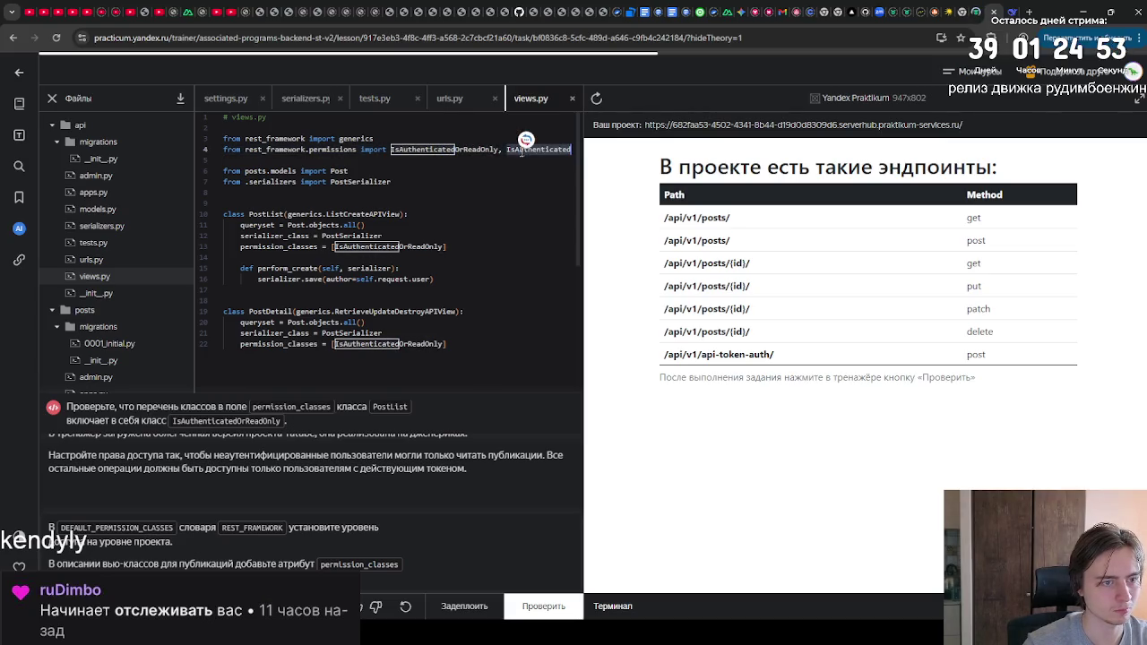
double_click(385, 344)
key(ctrl+v)
scroll(454, 387, down, 1)
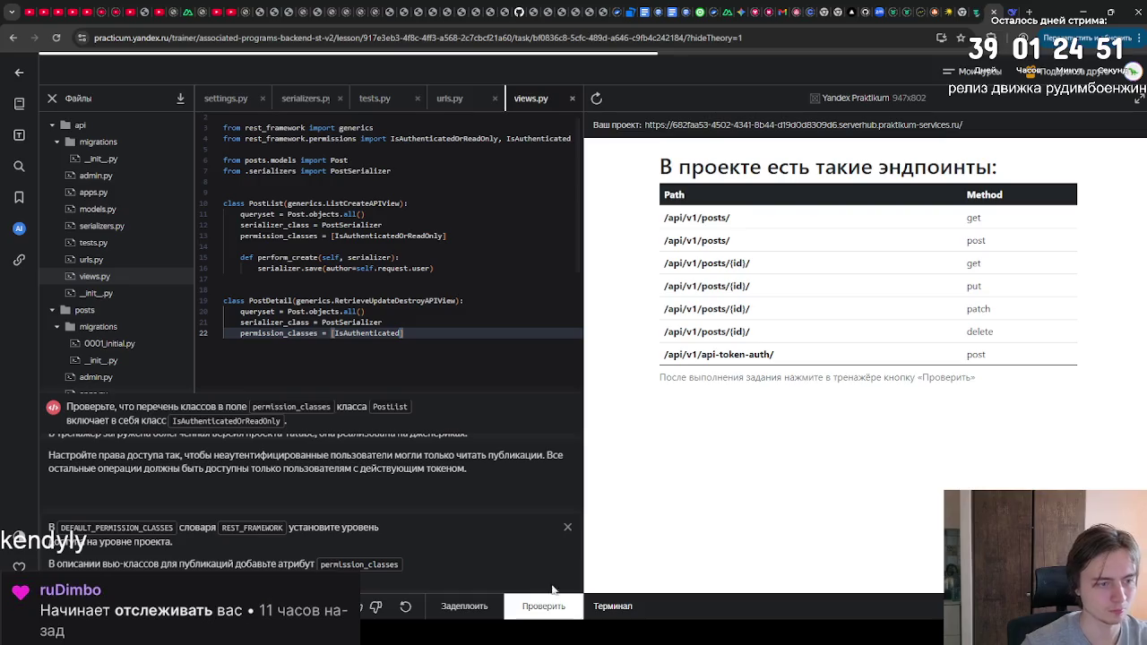
click(544, 606)
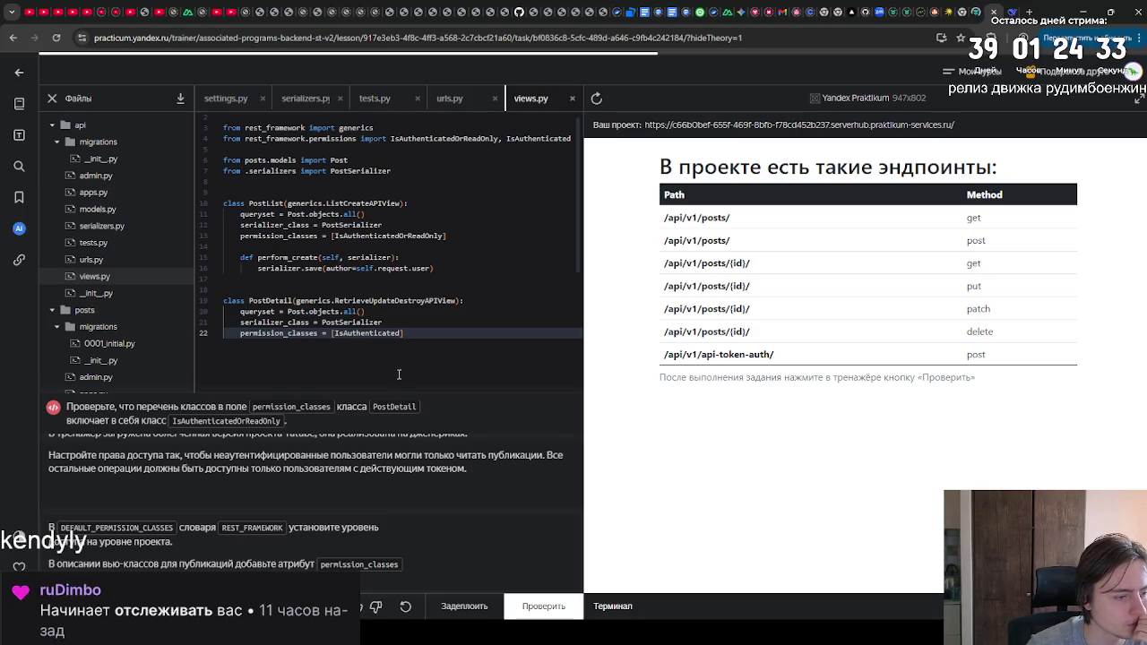
Step: Set PostDetail back to IsAuthenticatedOrReadOnly and remove the extra IsAuthenticated import
click(413, 228)
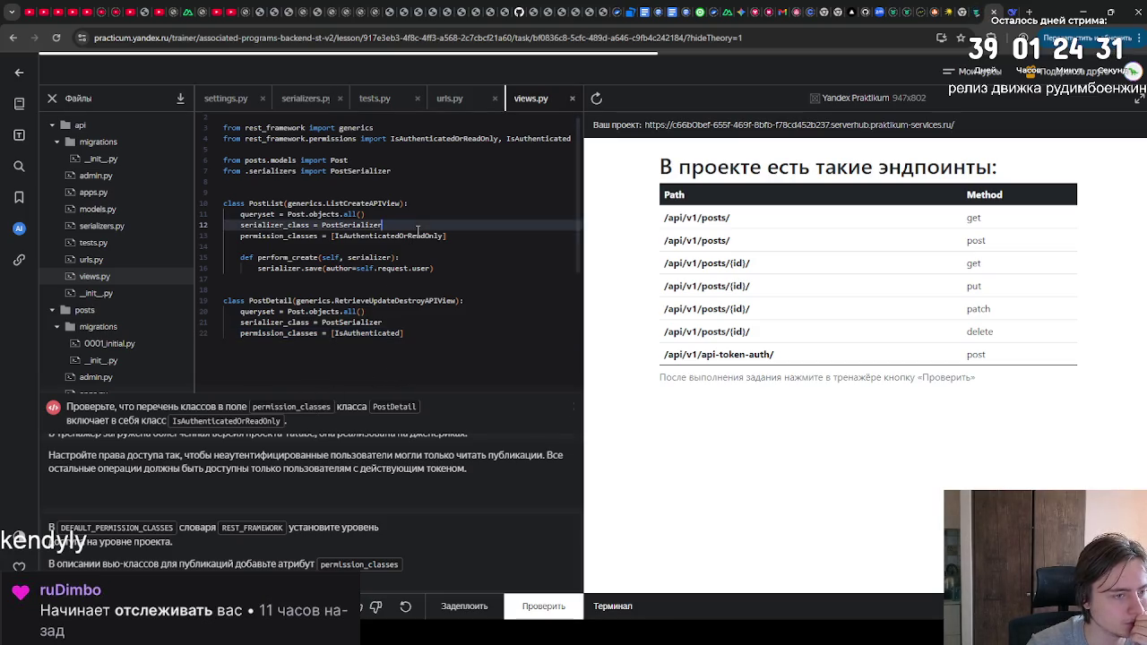
double_click(414, 236)
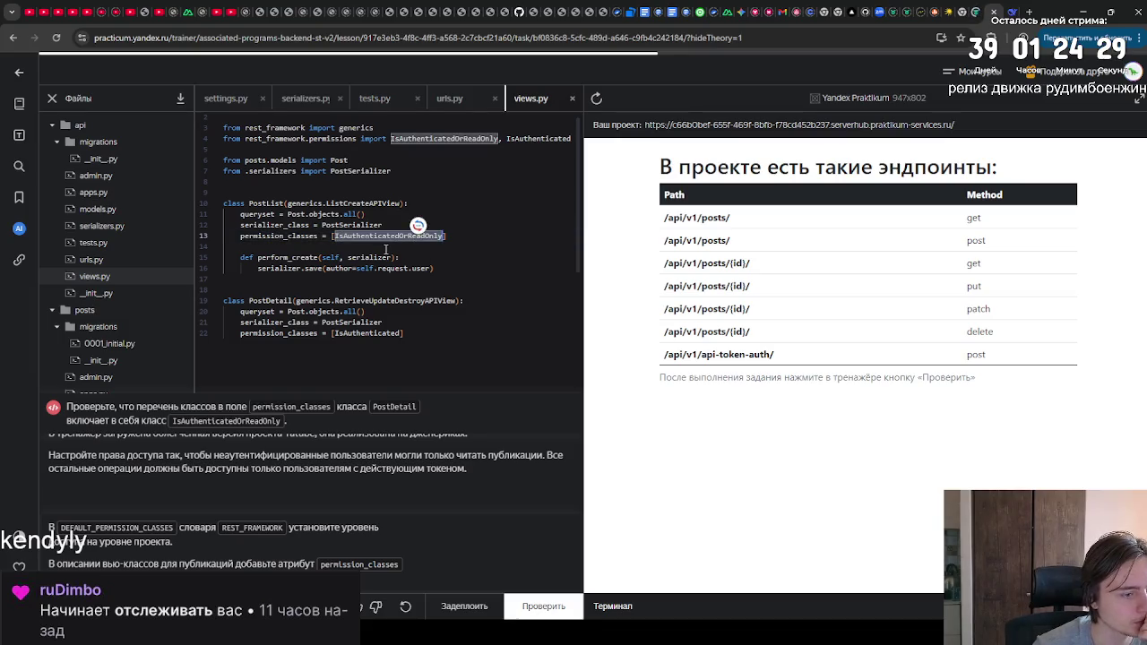
double_click(376, 332)
key(ctrl+v)
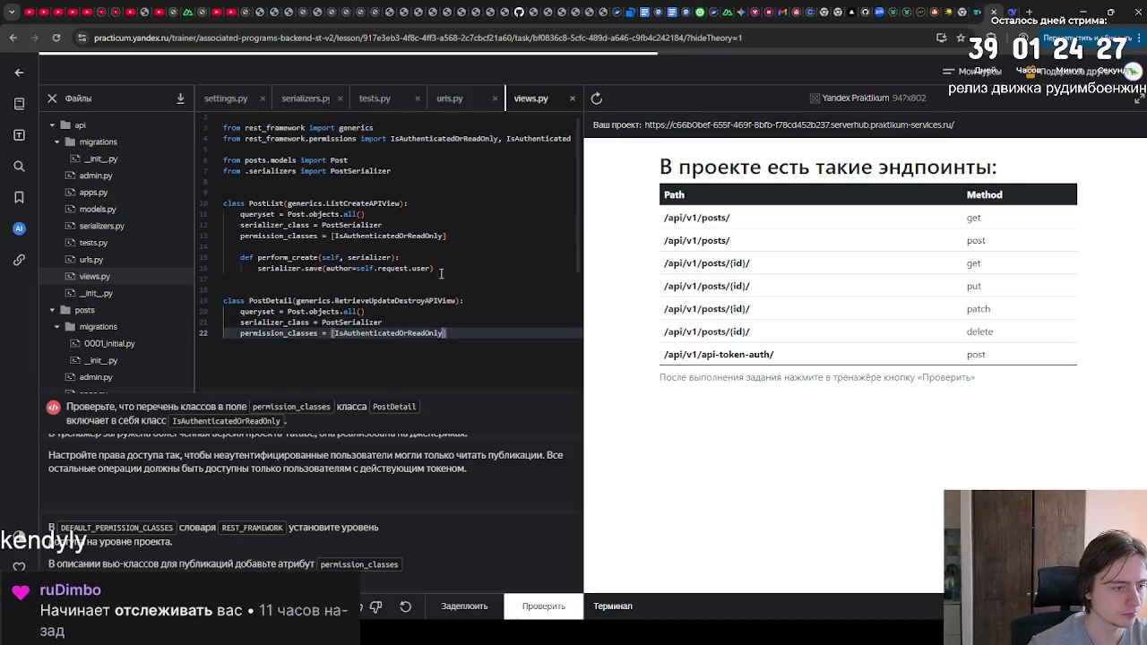
click(541, 144)
key(ctrl+BackSpace)
key(ctrl+BackSpace)
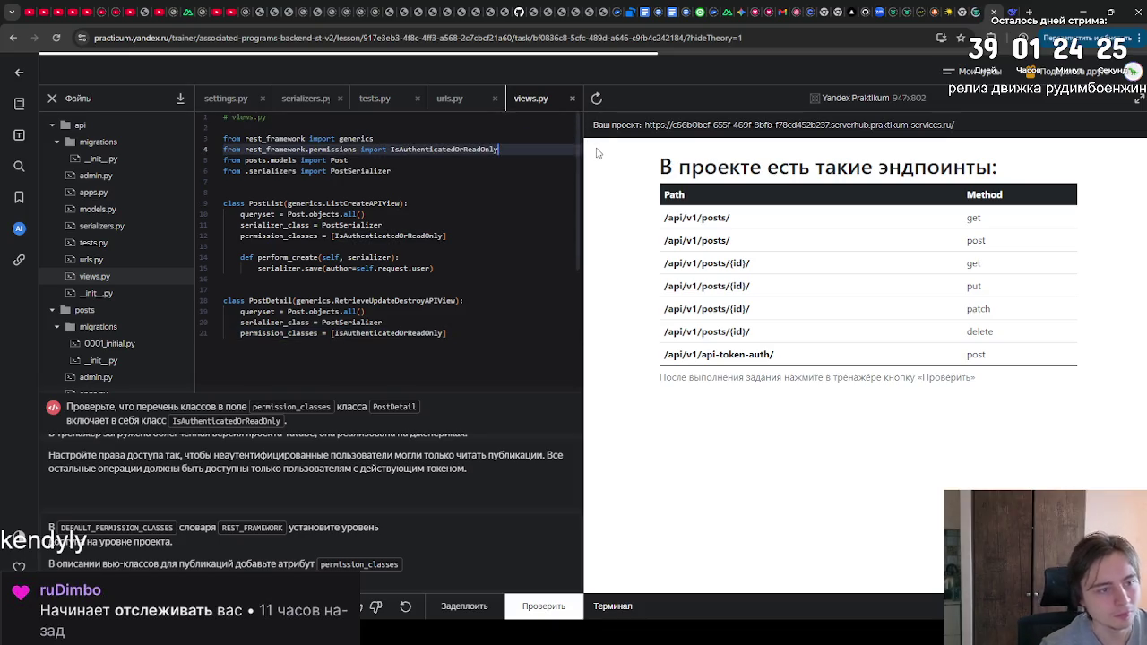
Step: Run the task check twice, then request the reference solution
click(564, 610)
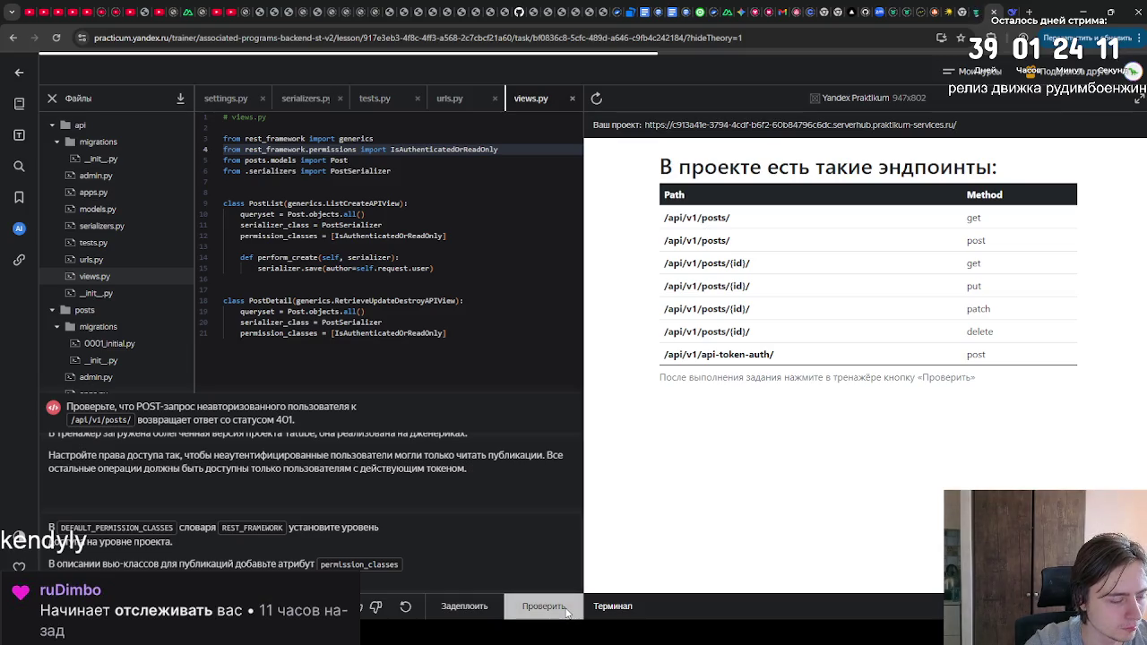
click(566, 611)
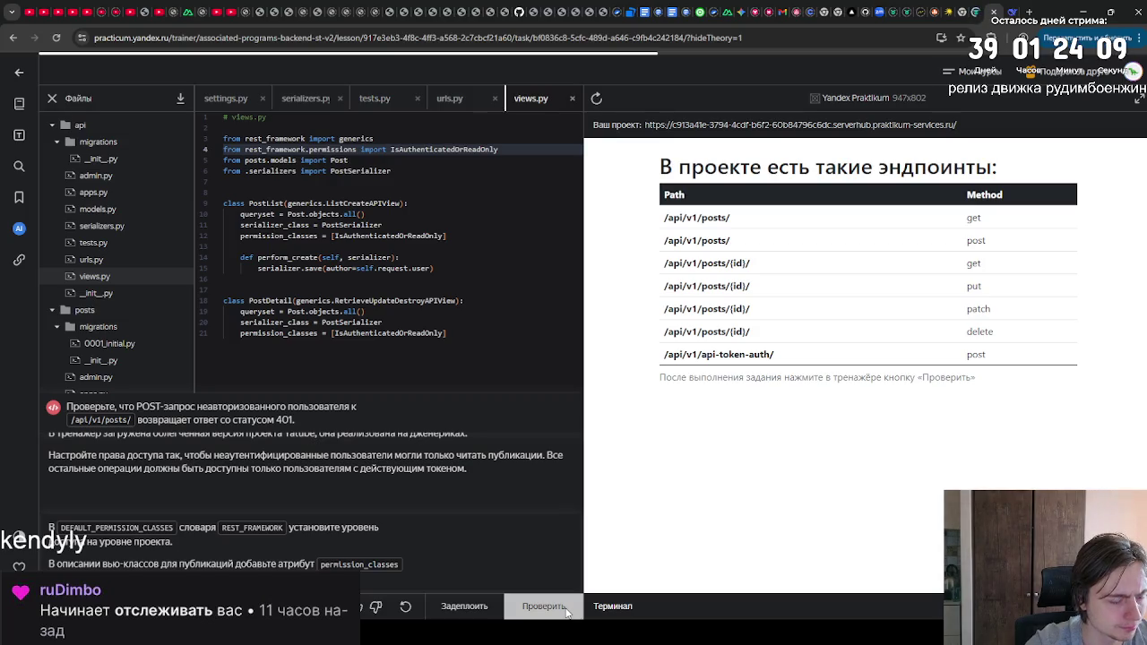
click(566, 611)
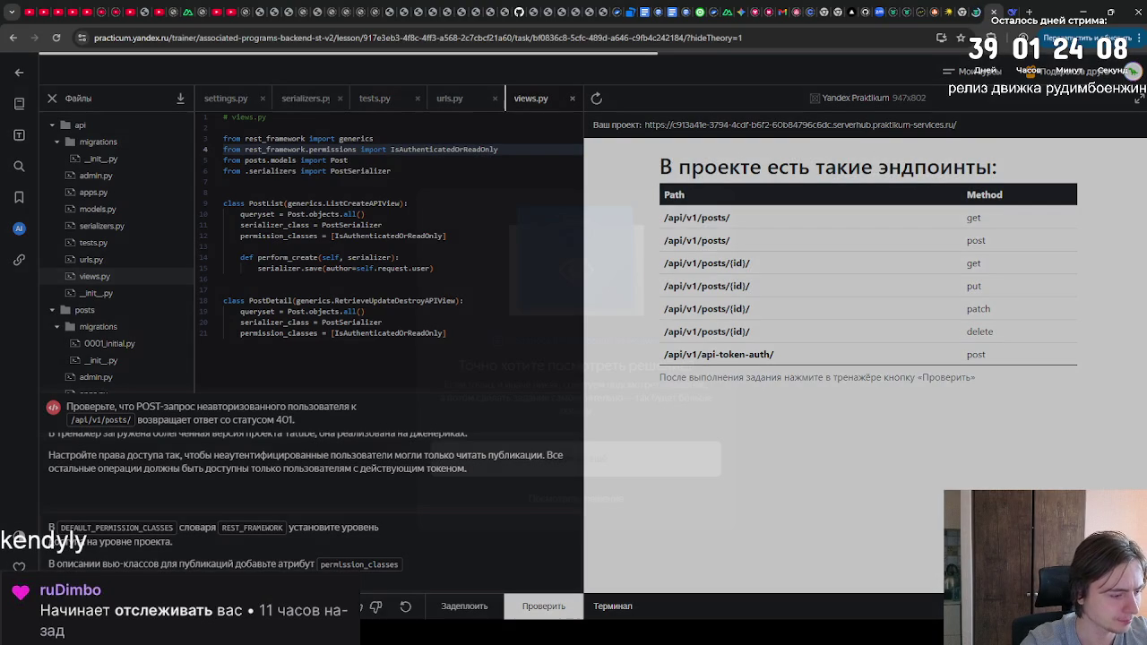
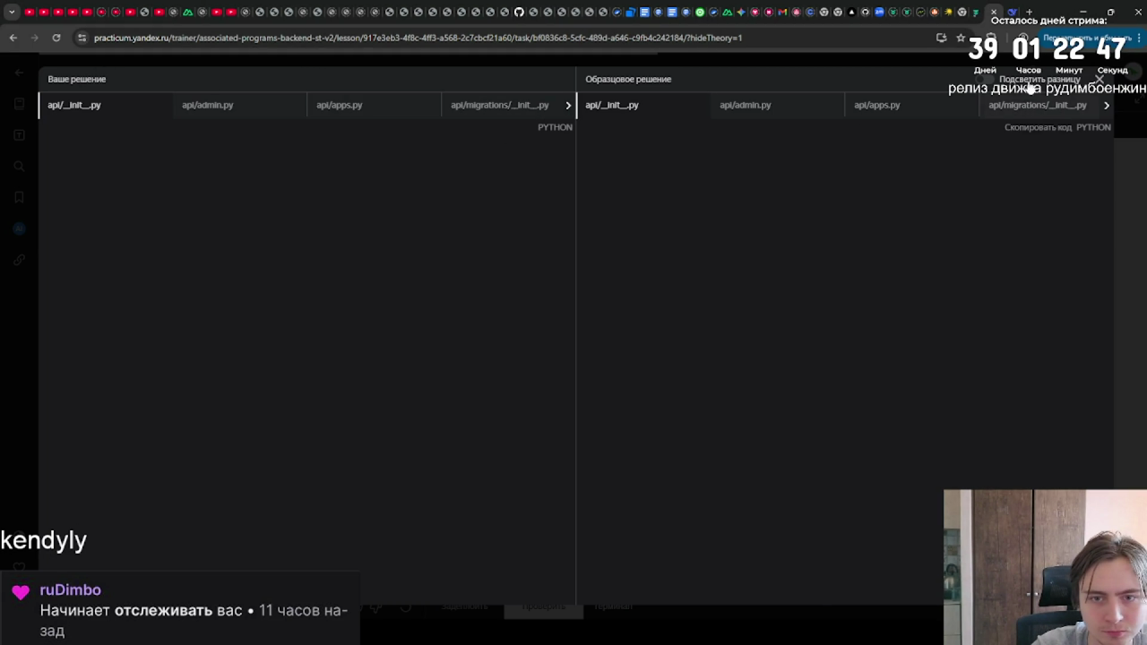
Step: Highlight solution differences and view settings.py, where the reference adds a TokenAuthentication block
click(987, 80)
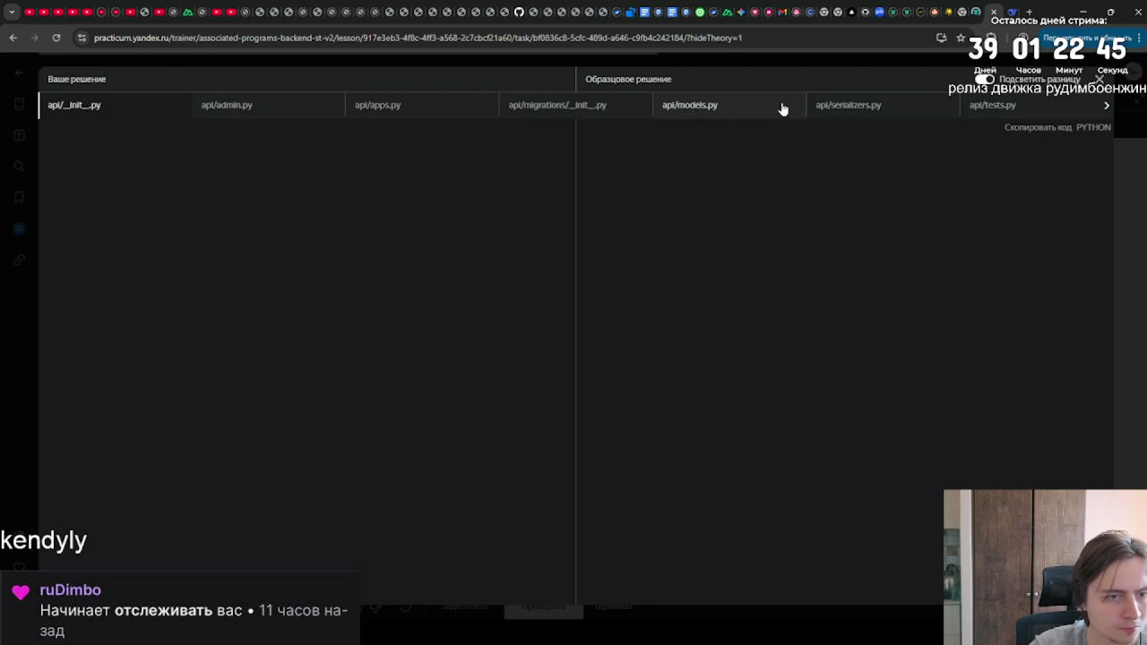
click(1101, 108)
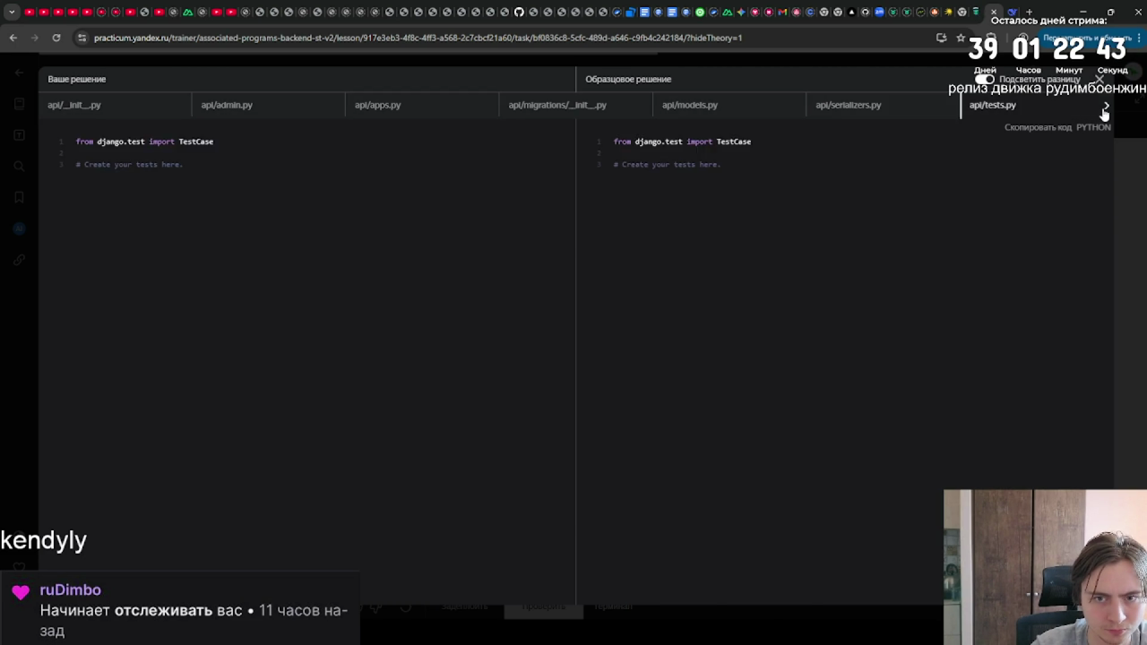
click(1105, 109)
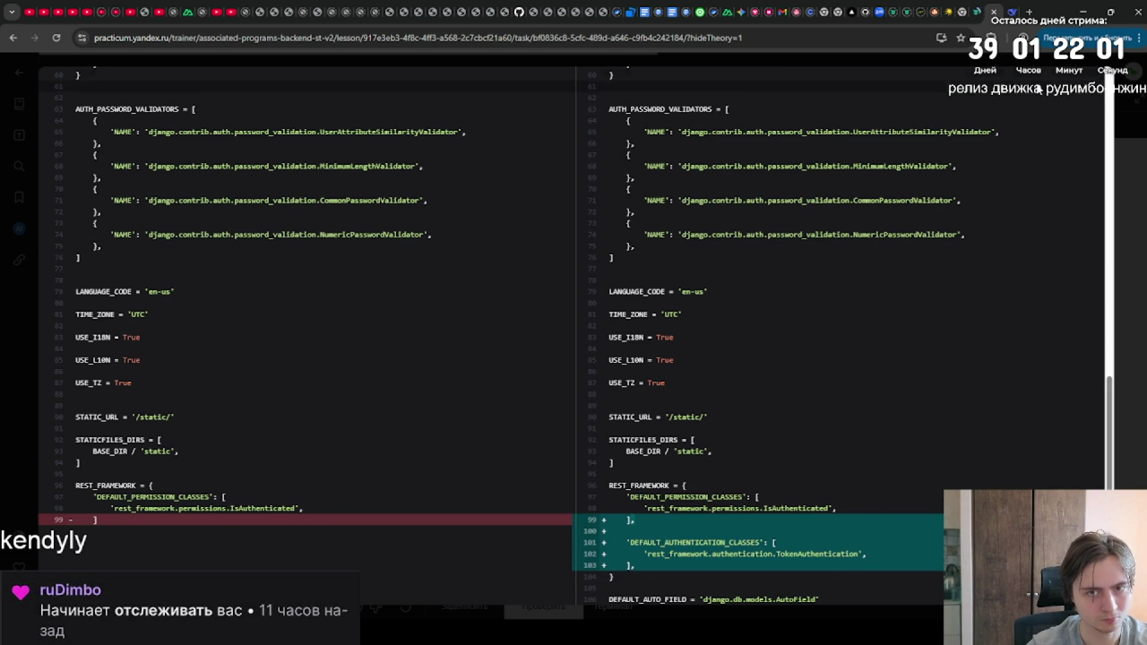
scroll(1046, 110, up, 5)
scroll(1047, 122, up, 6)
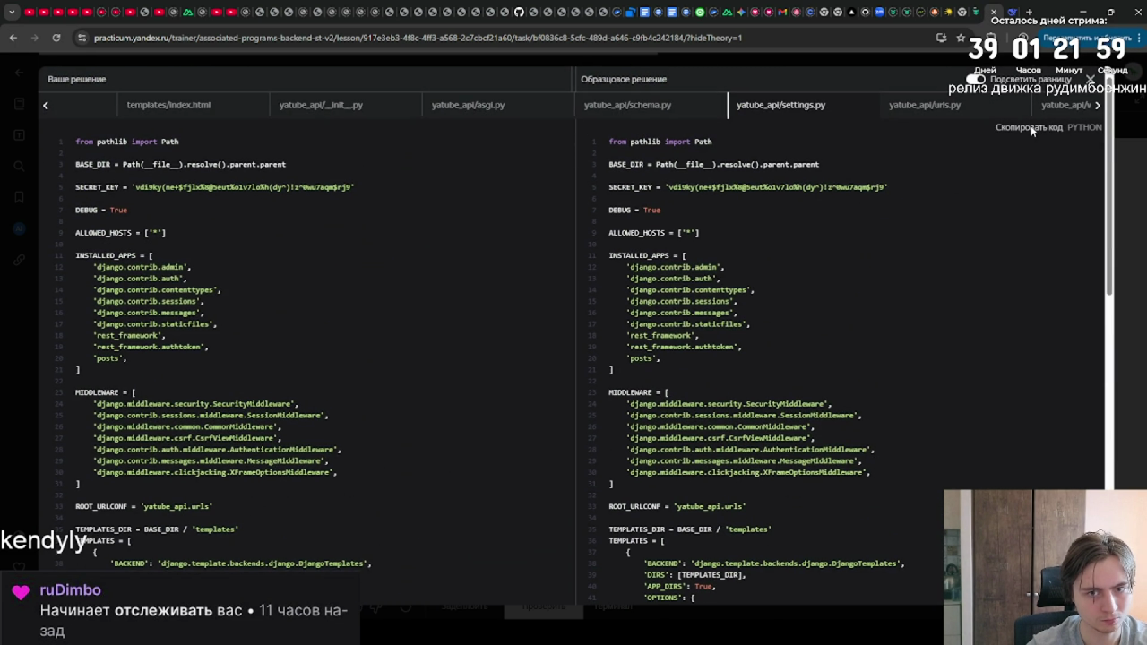
Step: Copy the reference settings.py code and review the urls.py differences
click(1030, 130)
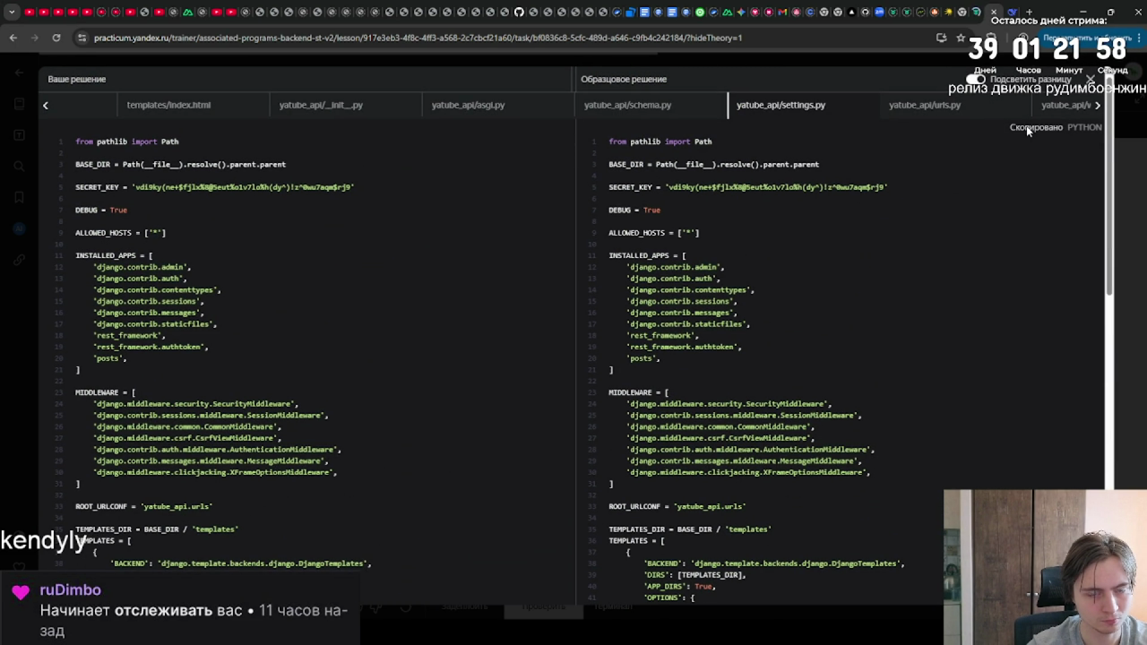
click(977, 109)
scroll(785, 111, up, 1)
scroll(783, 111, up, 5)
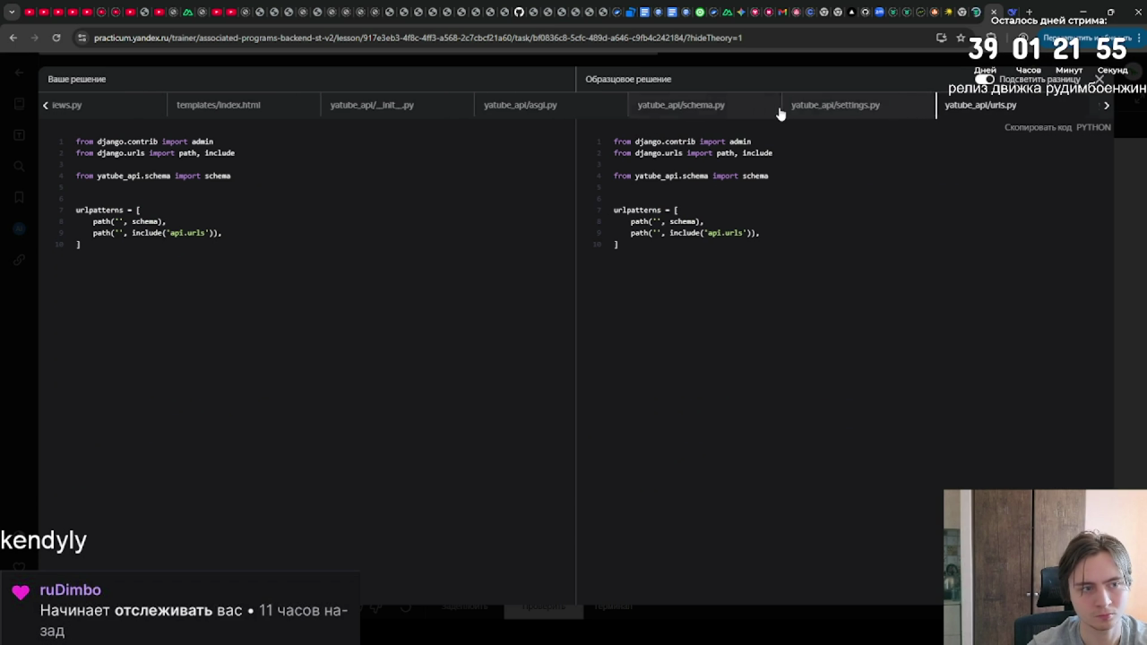
scroll(780, 111, up, 7)
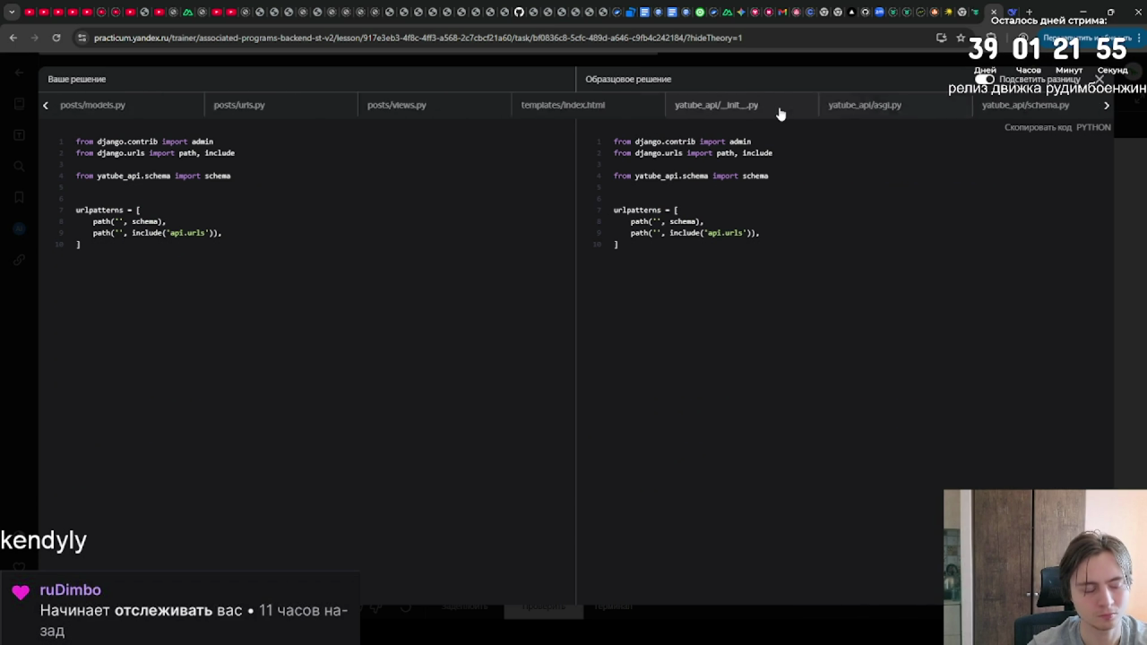
scroll(780, 112, up, 7)
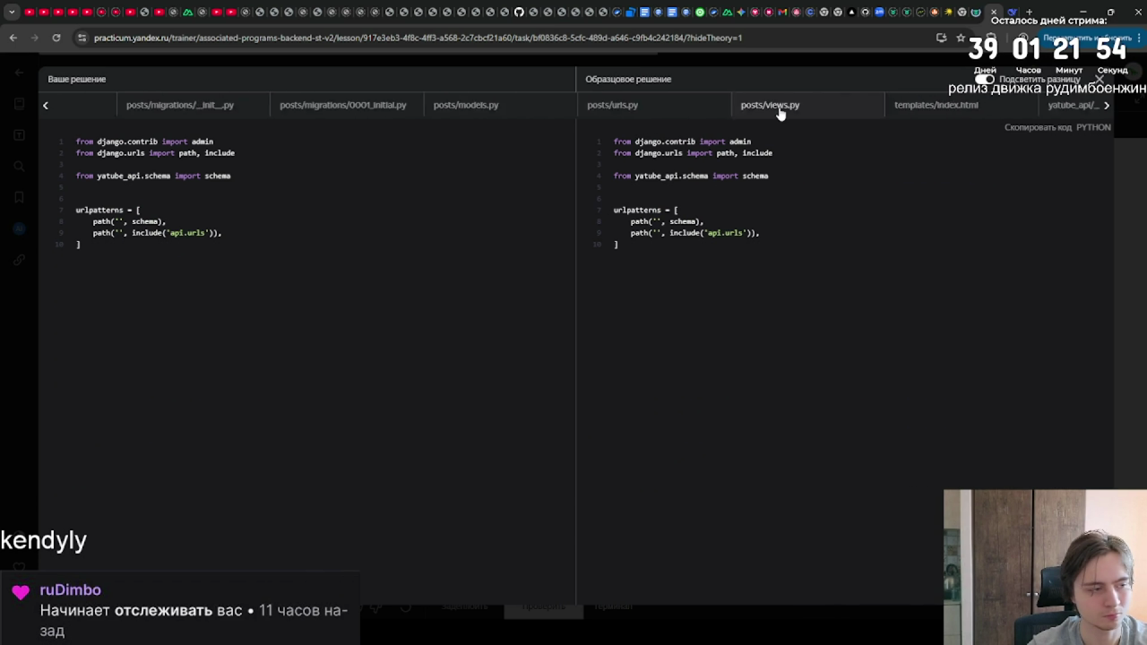
scroll(780, 113, up, 7)
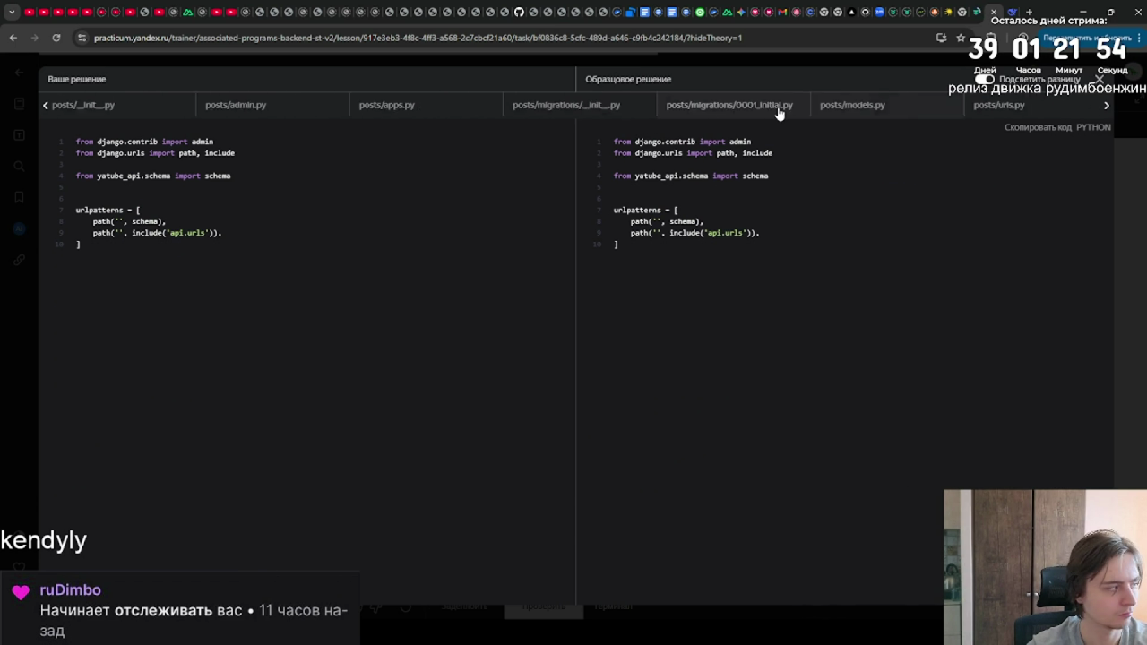
scroll(778, 112, up, 3)
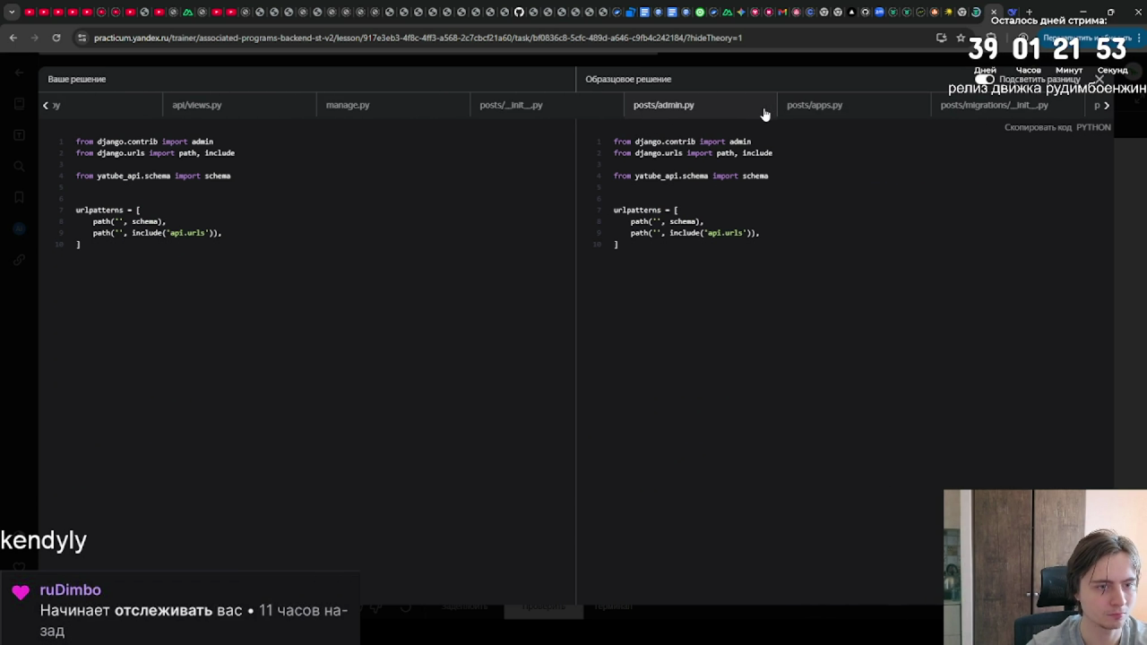
Step: Review the posts/apps.py and api/views.py differences, then close the comparison
click(785, 115)
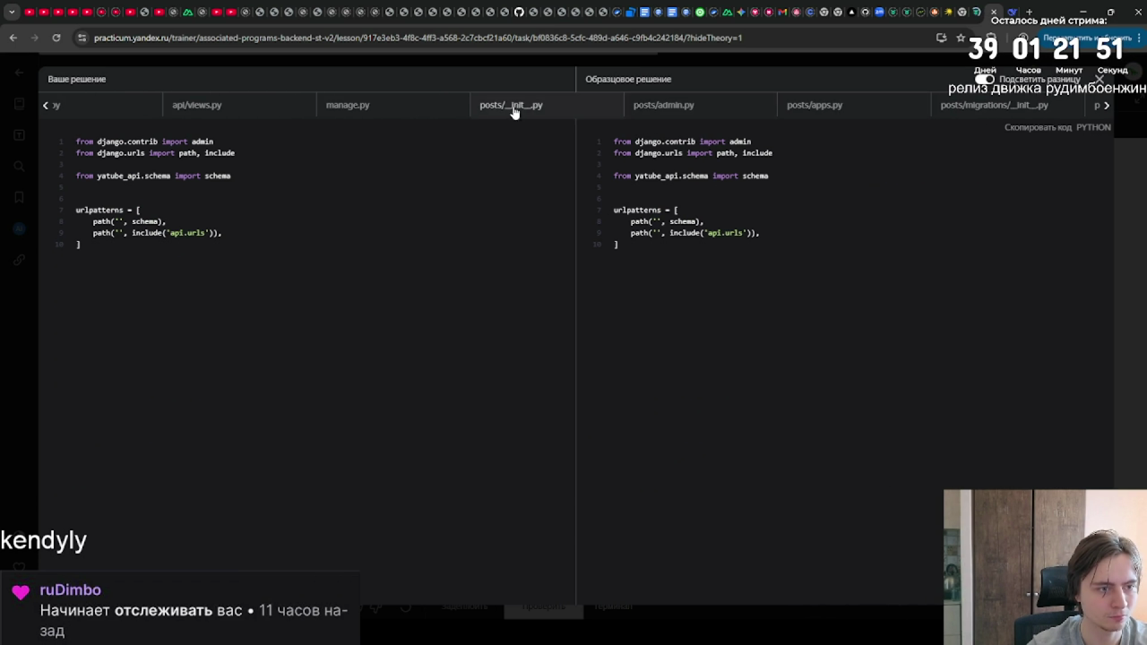
click(295, 108)
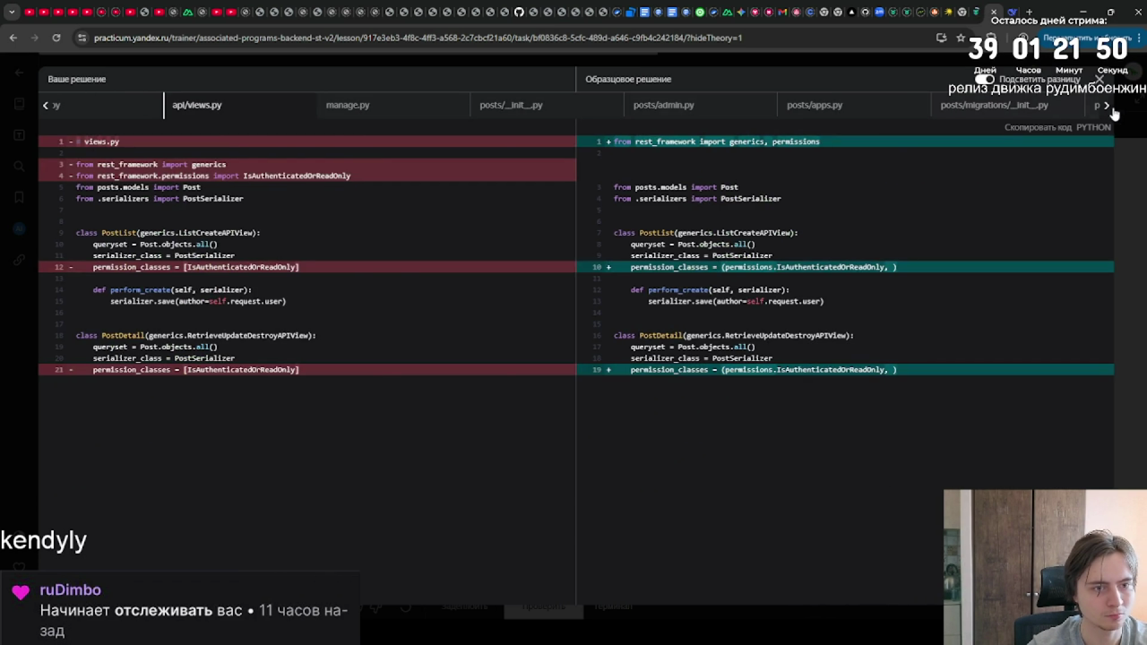
click(1099, 81)
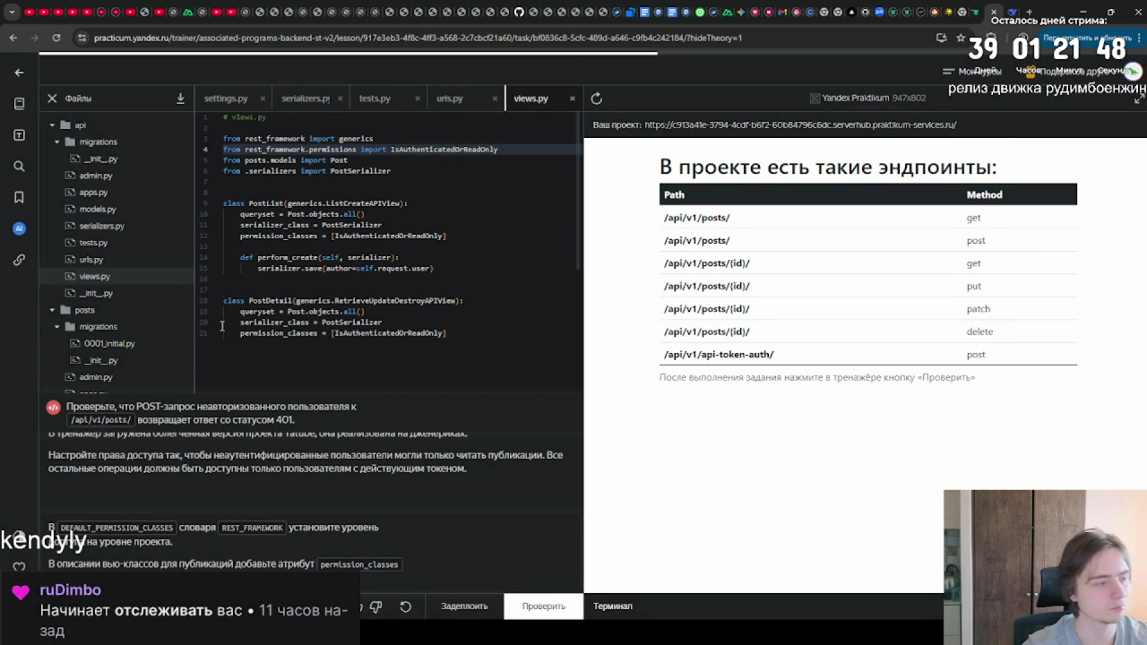
scroll(124, 330, down, 3)
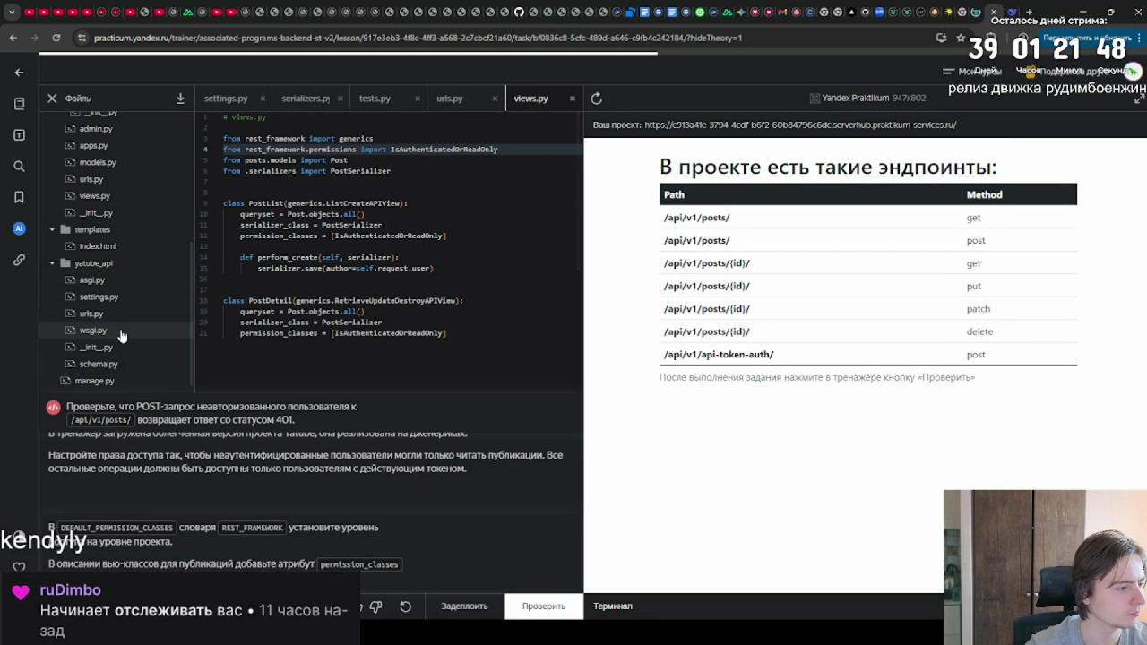
click(128, 300)
click(364, 321)
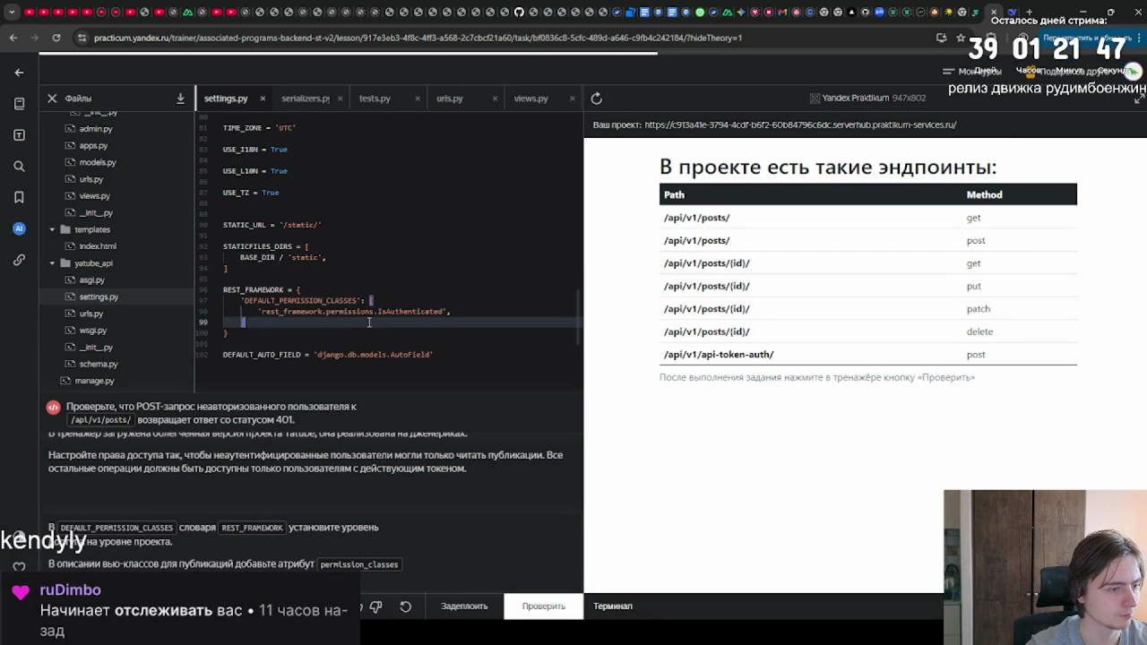
key(ctrl+a)
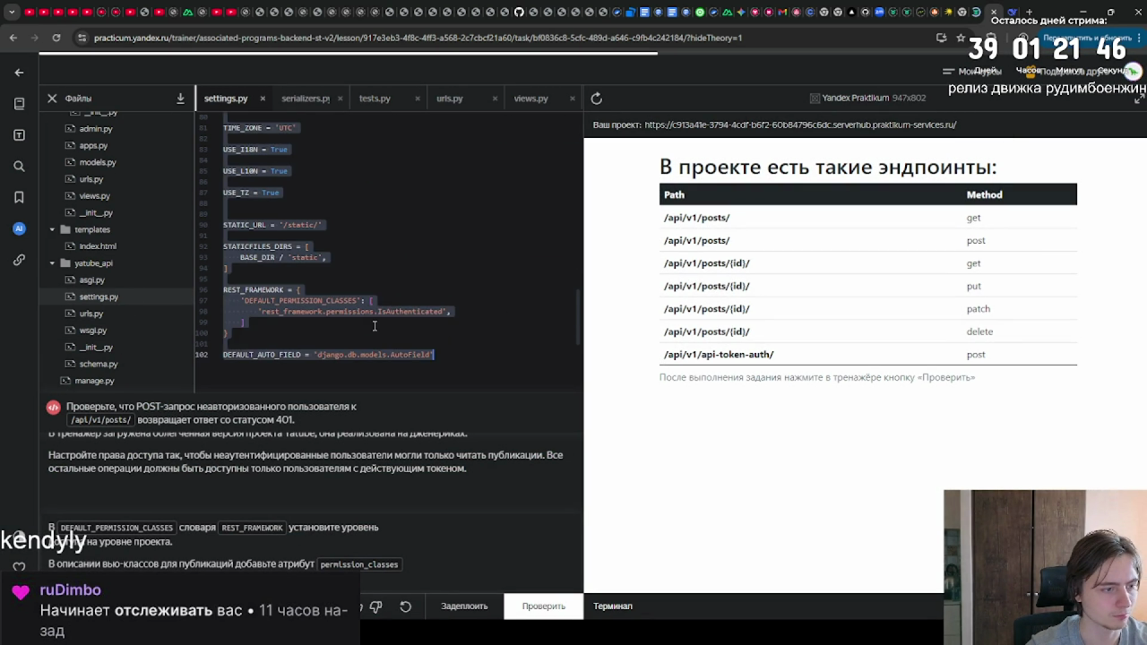
key(ctrl+v)
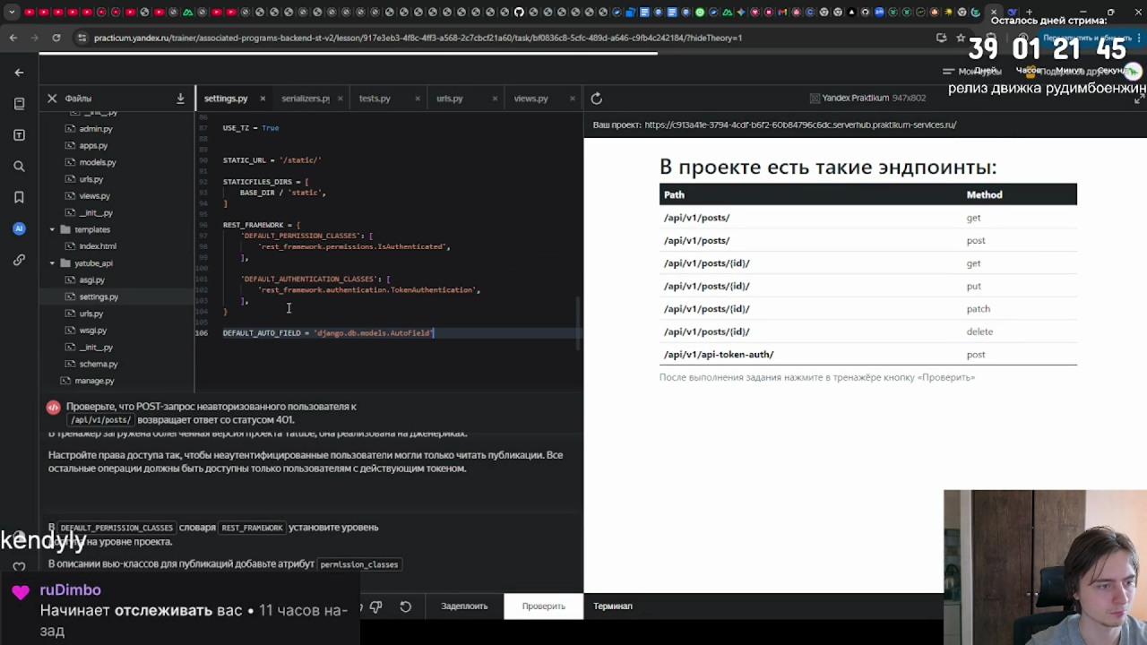
scroll(285, 310, up, 3)
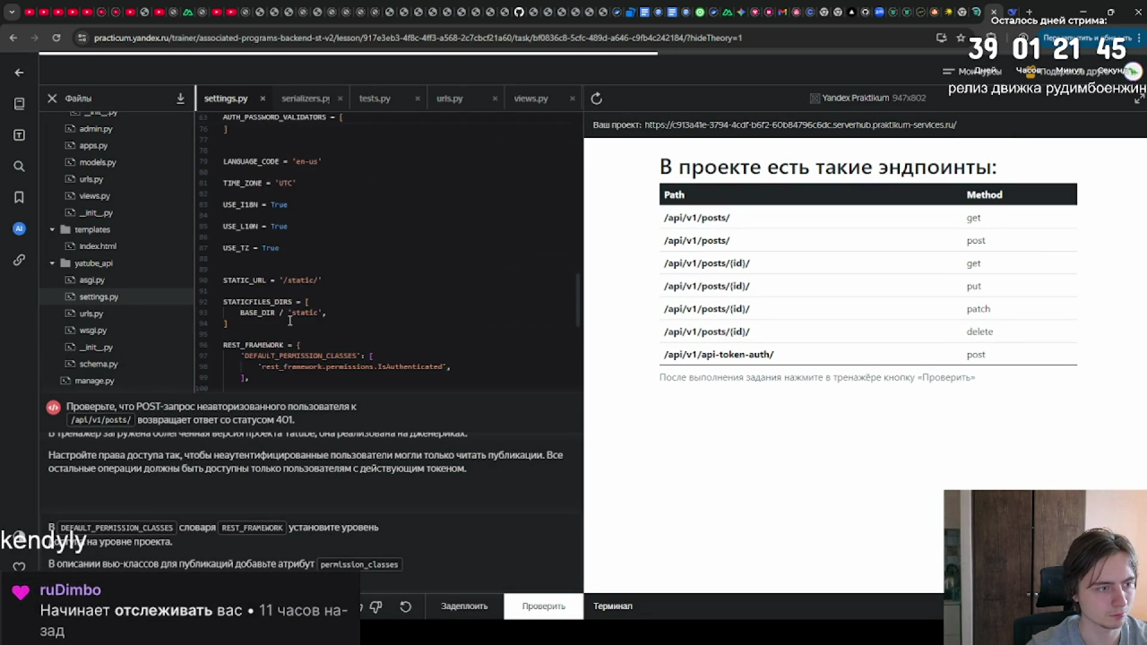
scroll(290, 320, up, 2)
scroll(287, 320, down, 5)
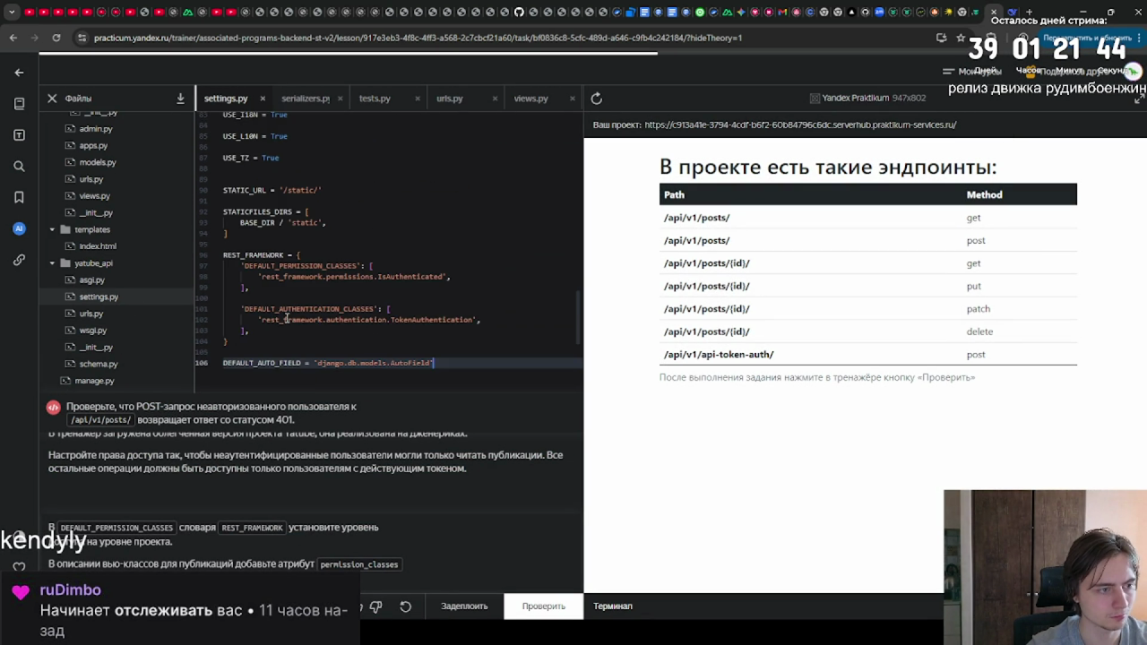
scroll(286, 319, down, 3)
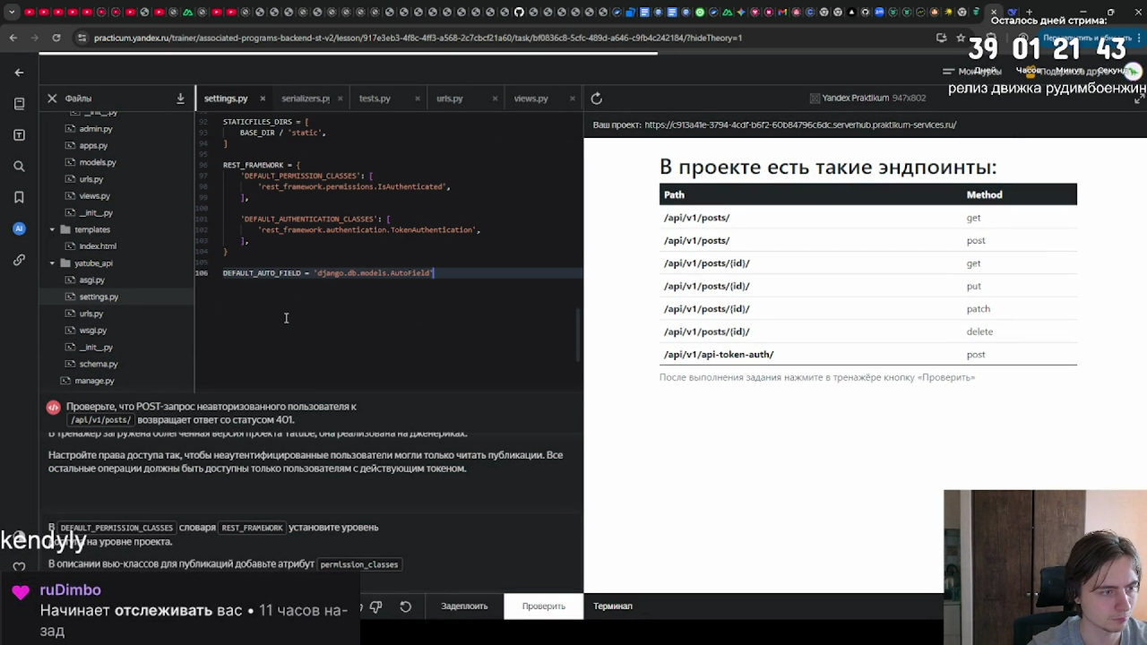
scroll(283, 337, down, 1)
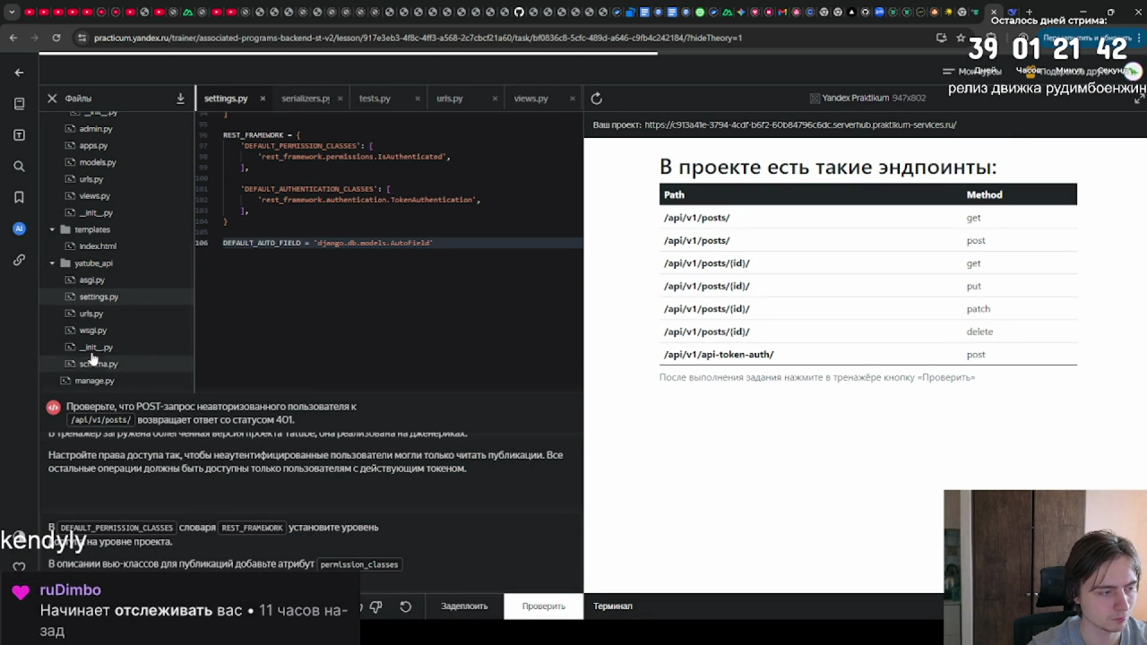
scroll(102, 317, up, 1)
scroll(102, 317, up, 5)
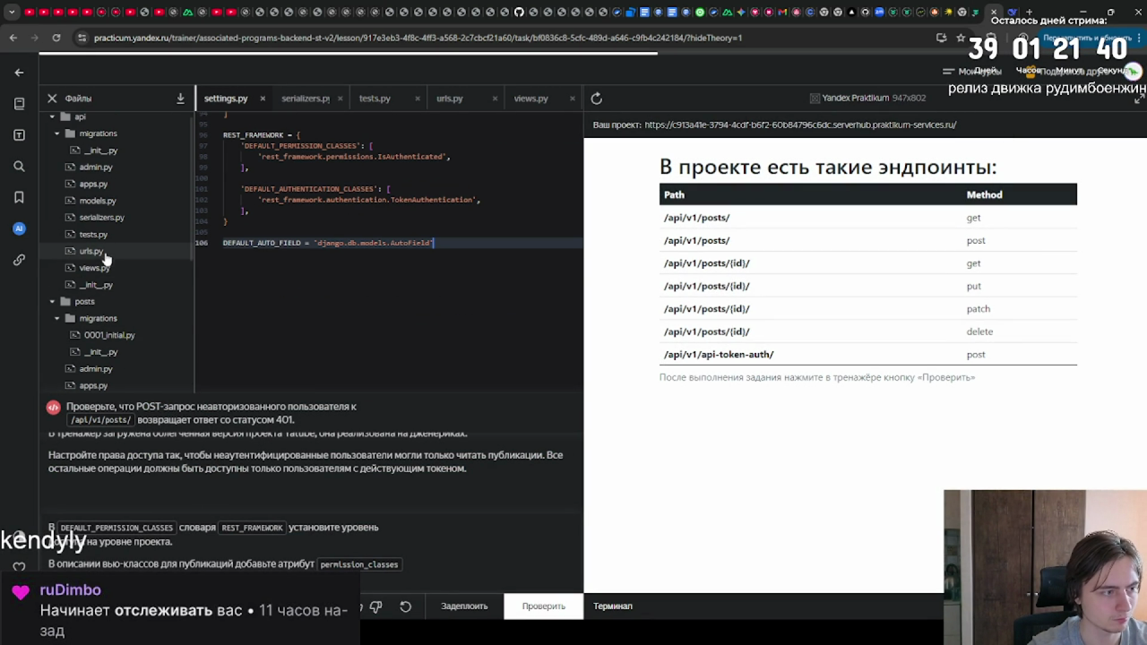
click(106, 268)
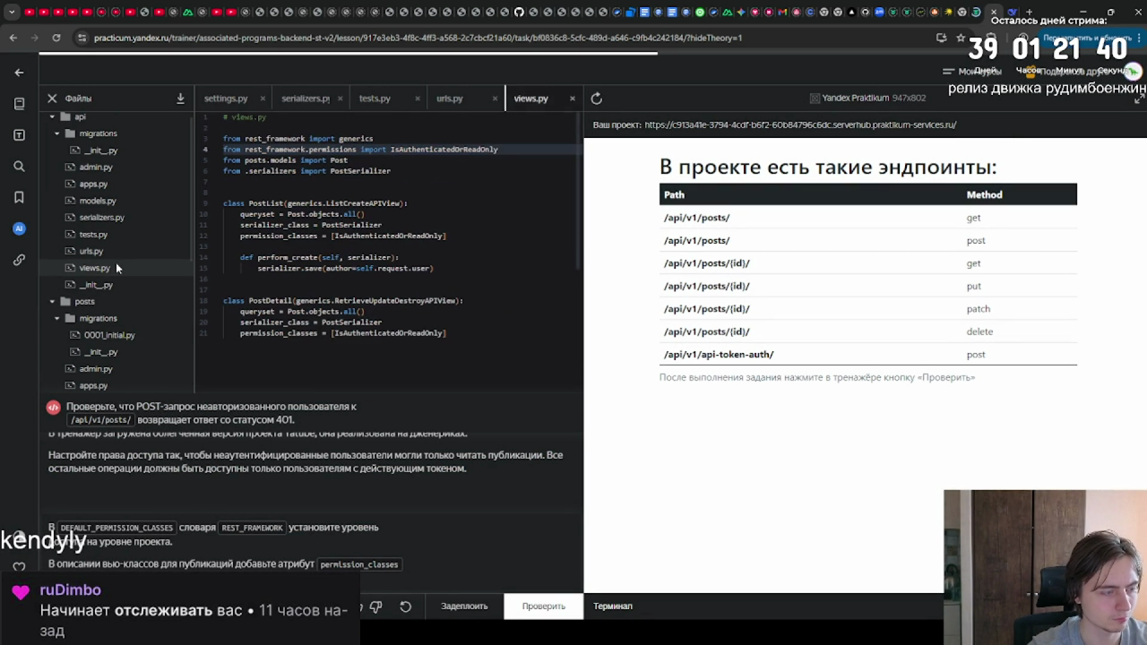
Step: Change PostList's permission_classes on line 12 to the tuple (IsAuthenticatedOrReadOnly,)
click(331, 236)
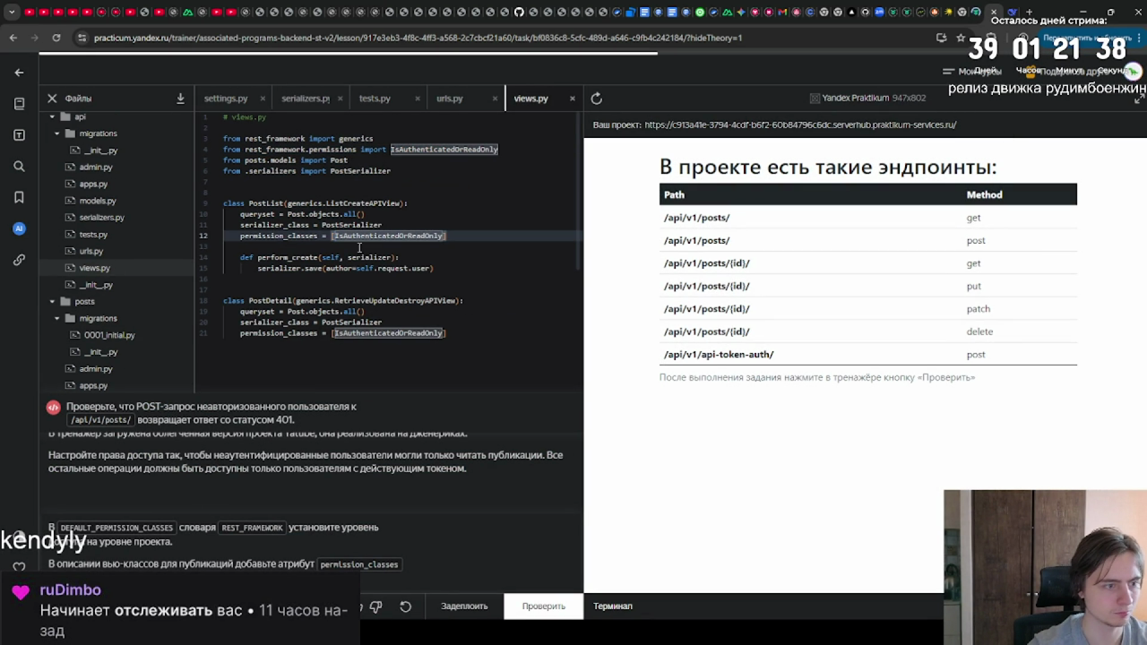
key(Delete)
text(()
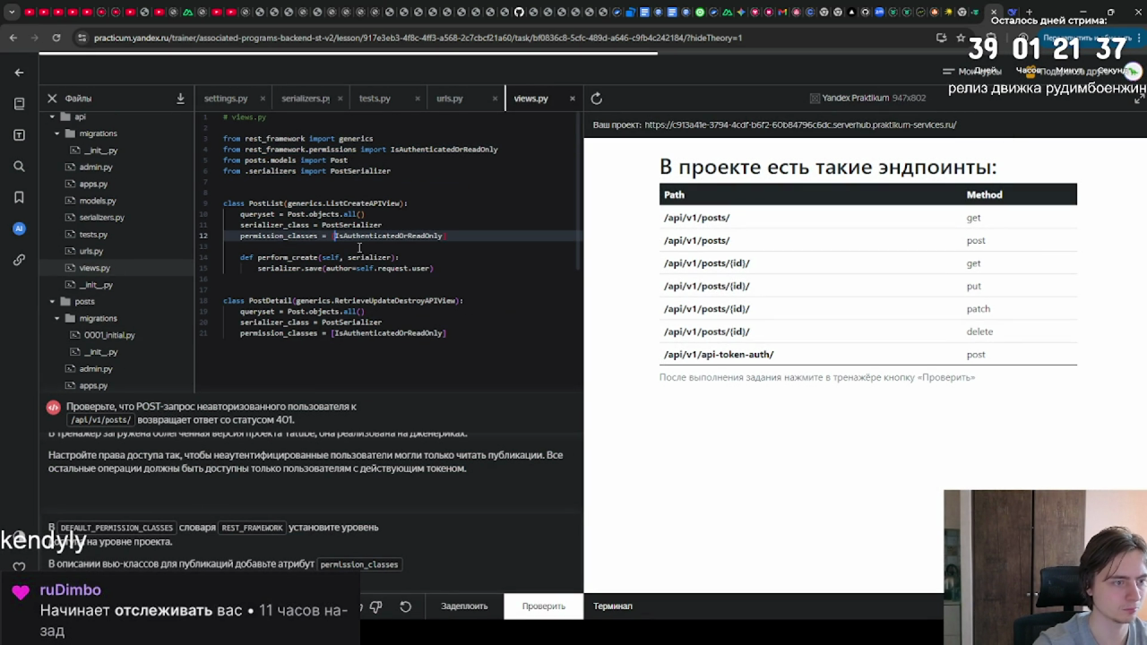
key(End)
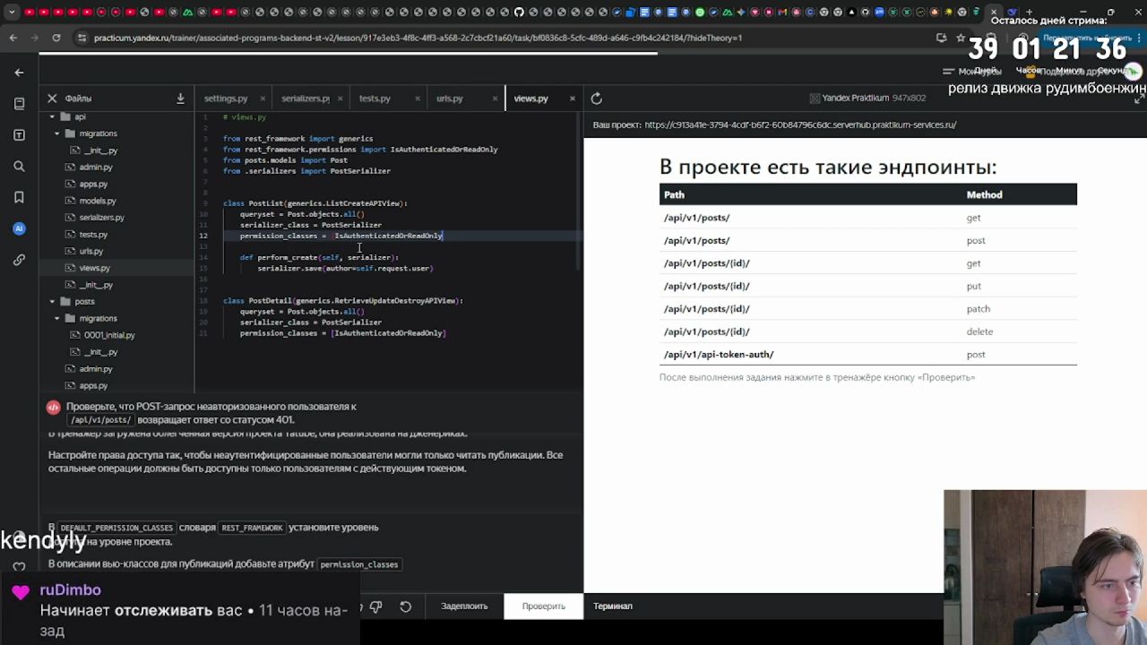
text(,)
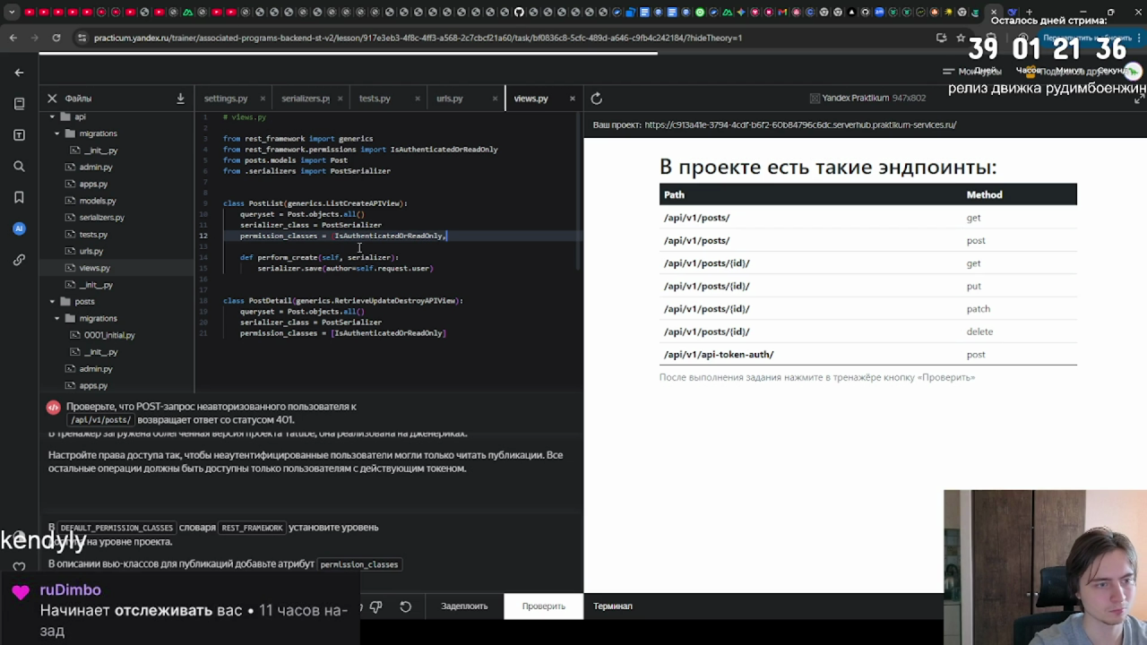
text([)
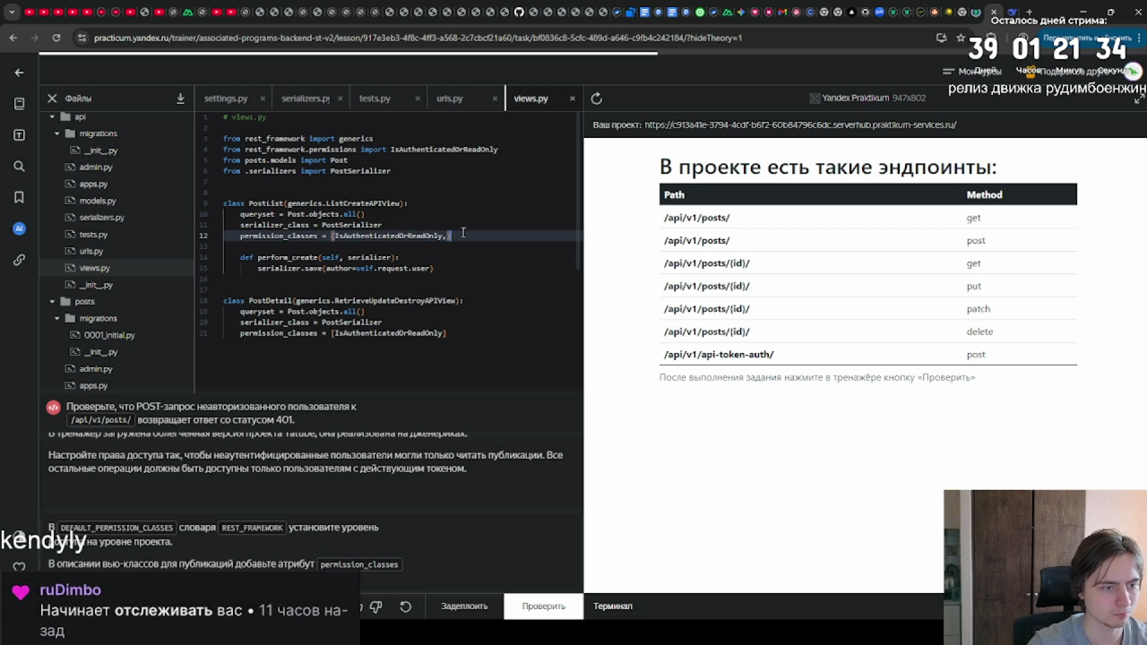
Step: Copy that tuple over PostDetail's permission list on line 21 and fix the spacing
drag(462, 233, 335, 236)
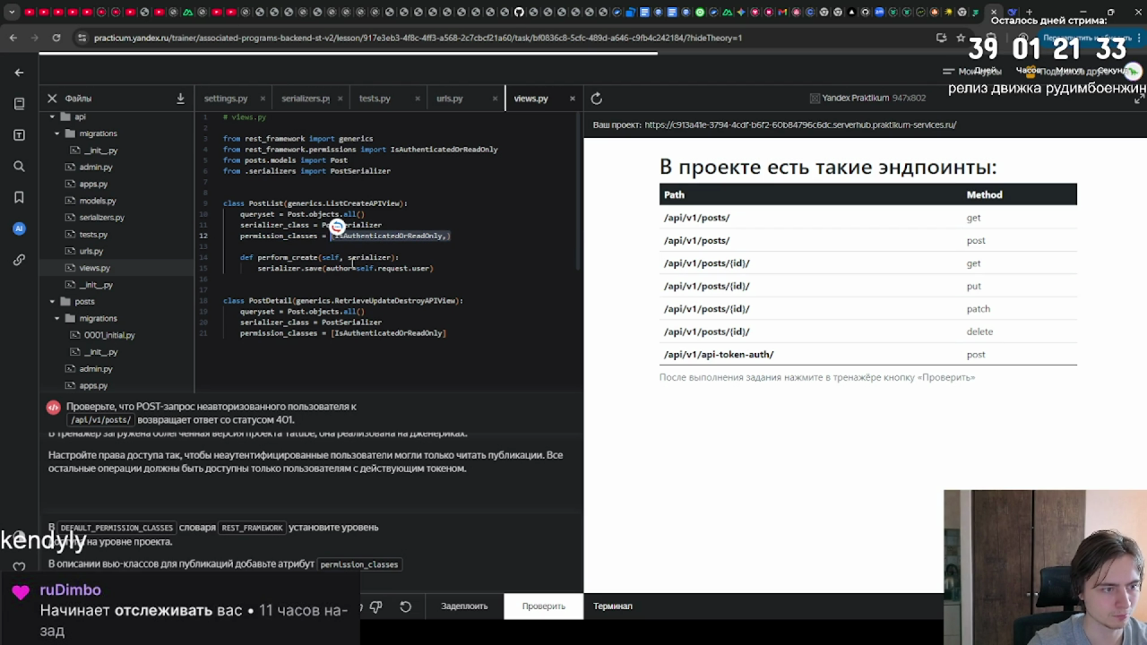
drag(456, 333, 328, 335)
text((IsAuthenticatedOrReadOnly,))
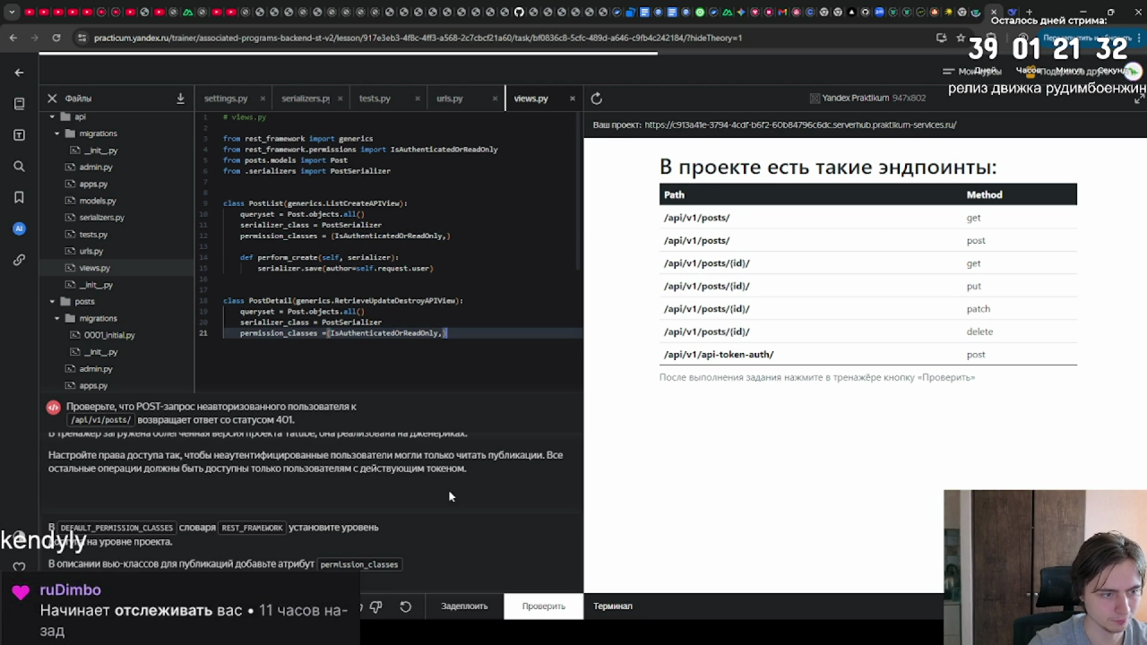
click(325, 333)
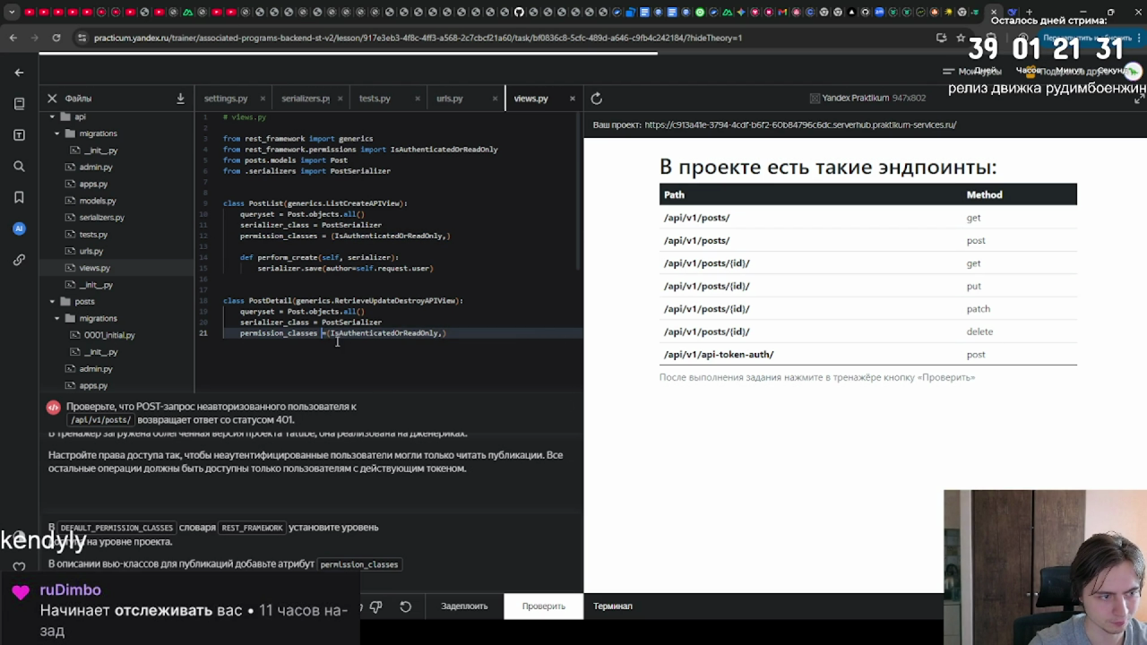
key(Right)
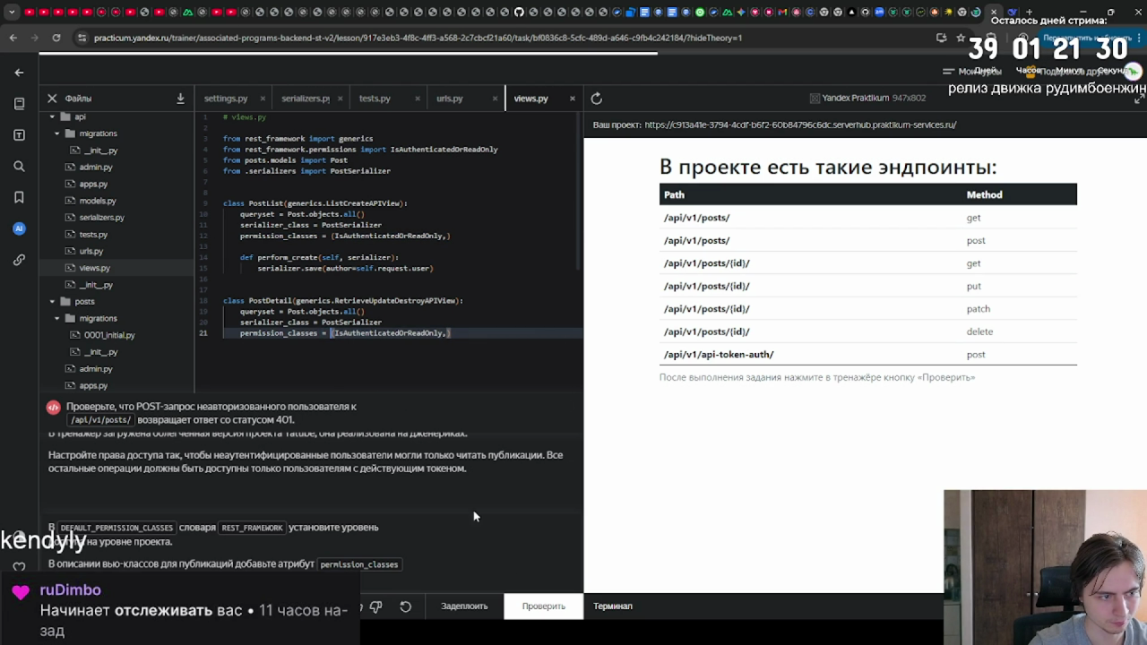
Step: Run the Проверить check on the permissions task until it passes
click(540, 606)
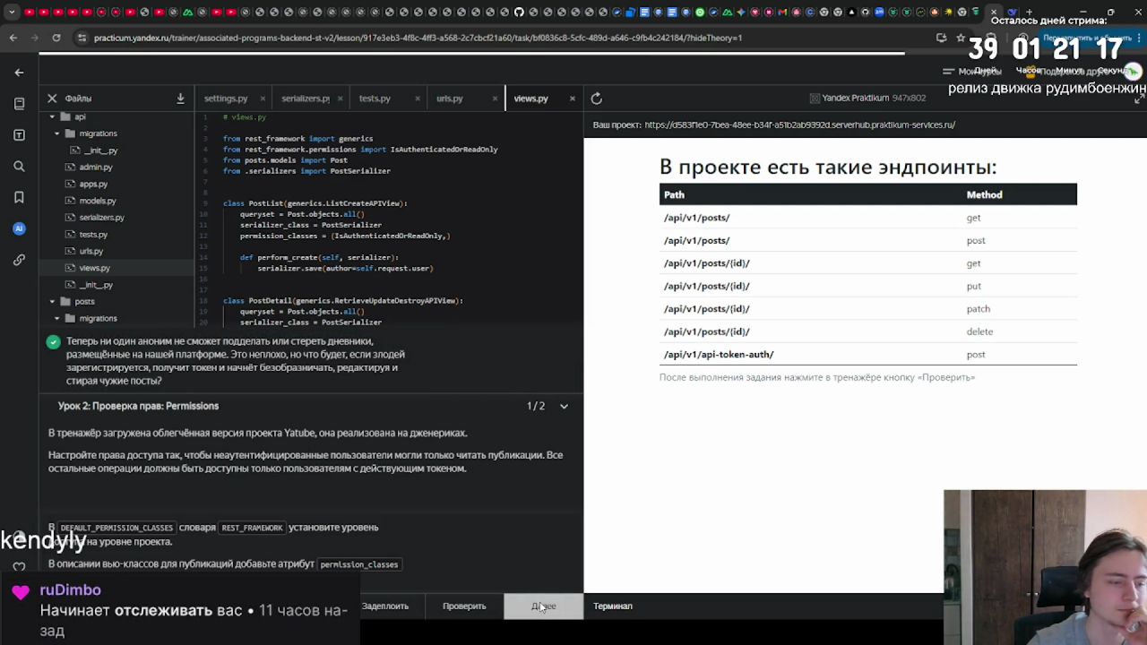
Step: Advance to task 2/2 on blocking edits to others' posts and select all views.py code
click(543, 607)
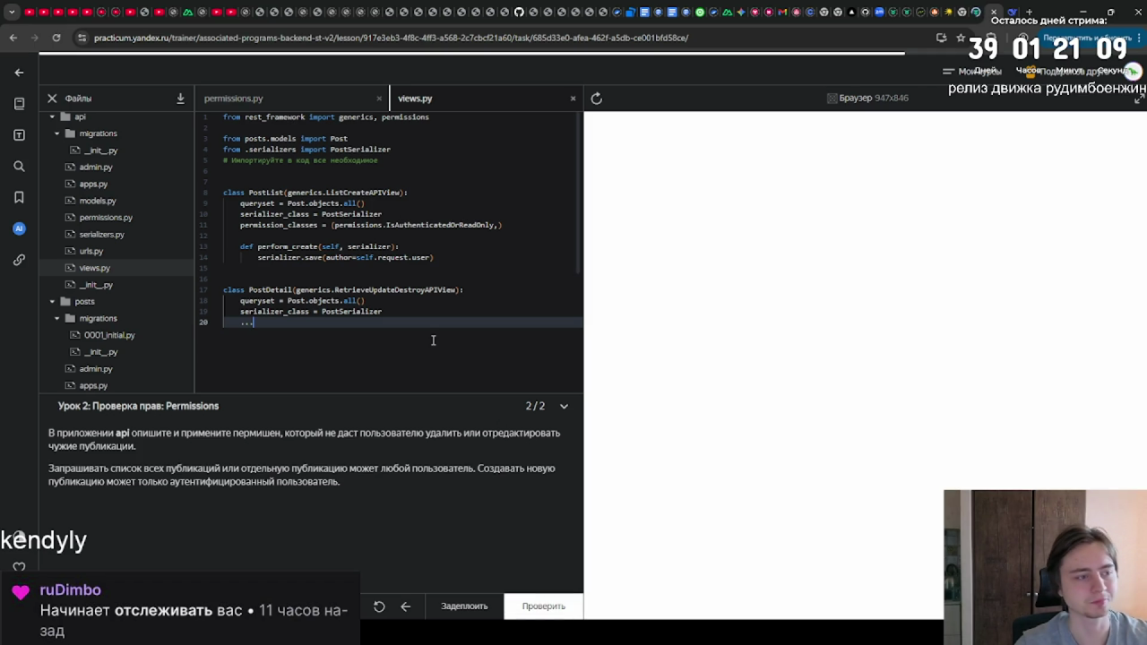
key(ctrl+a)
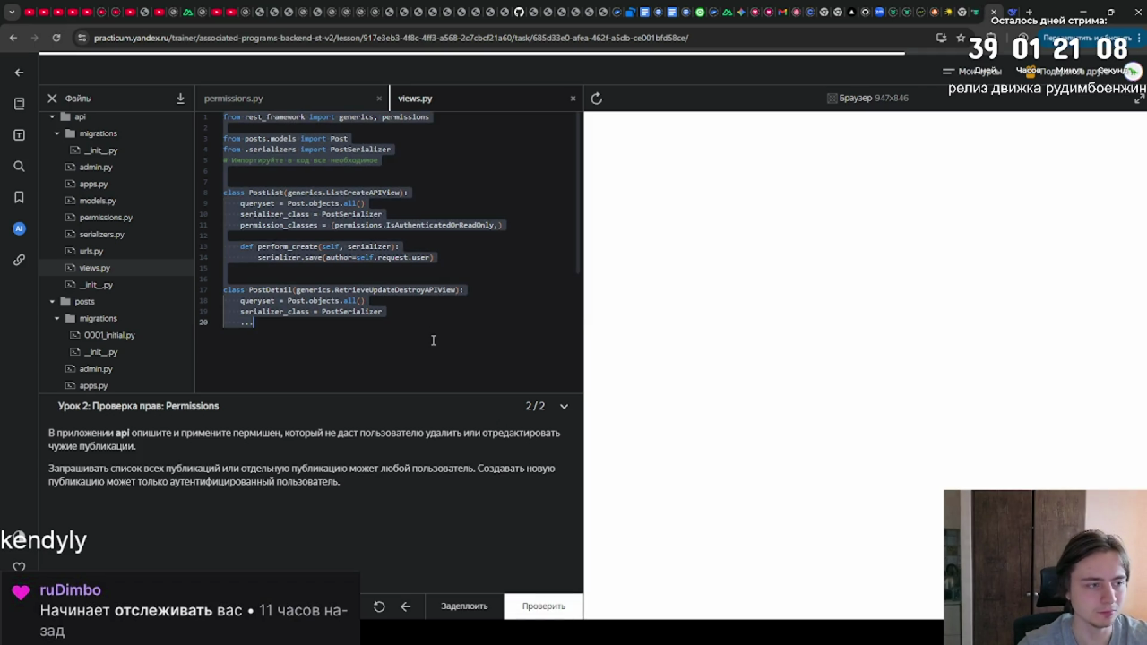
click(1011, 12)
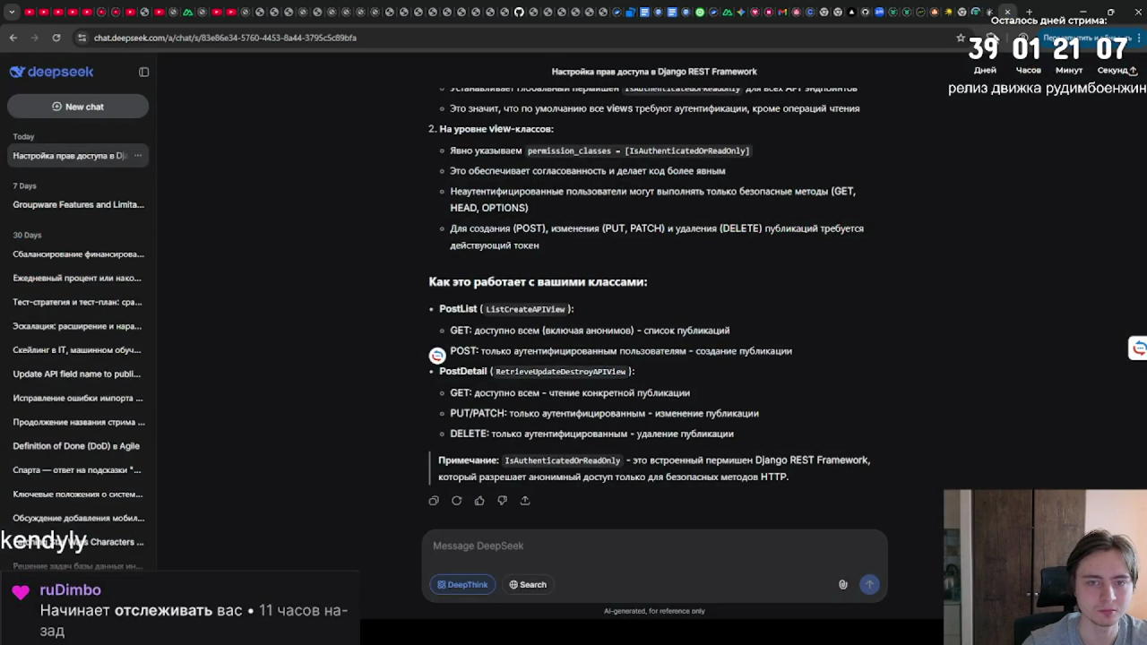
Step: Paste the task's views.py code into the DeepSeek message box, then return to Practicum
click(538, 541)
key(ctrl+v)
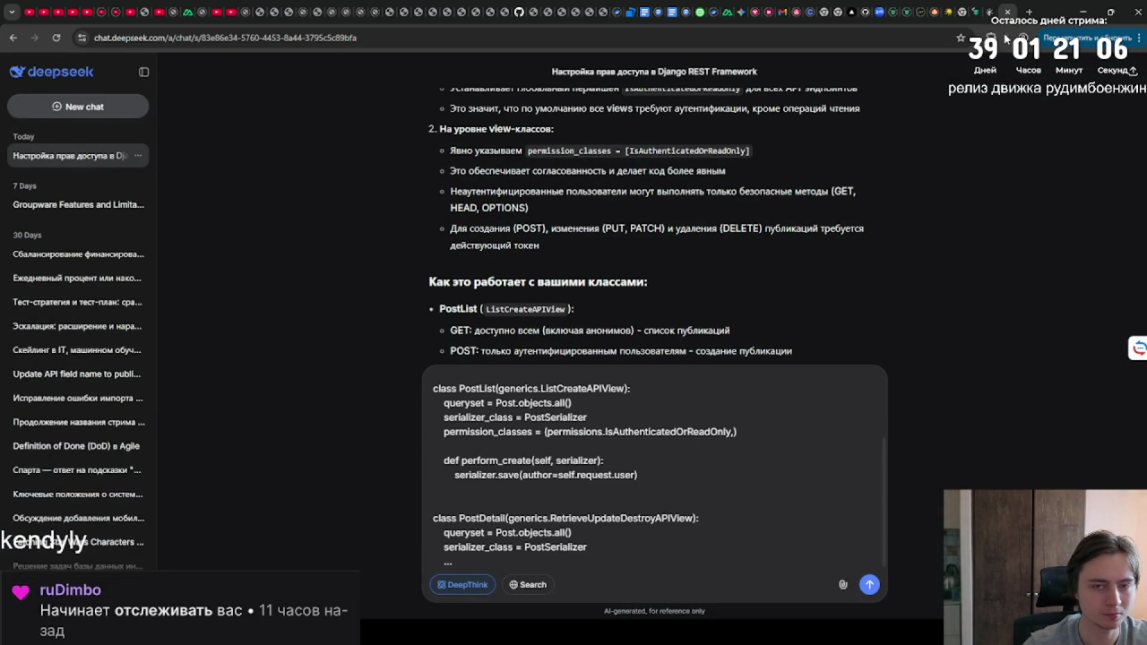
click(990, 13)
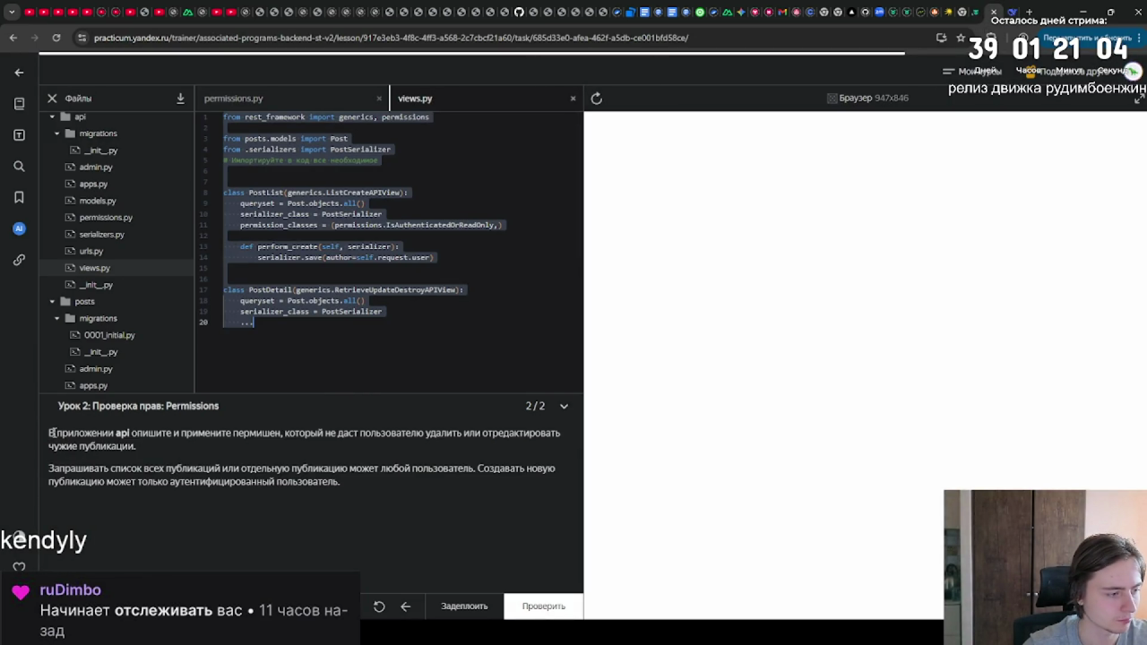
Step: Select the task description text from "В приложении" to "пользователь."
drag(49, 435, 341, 489)
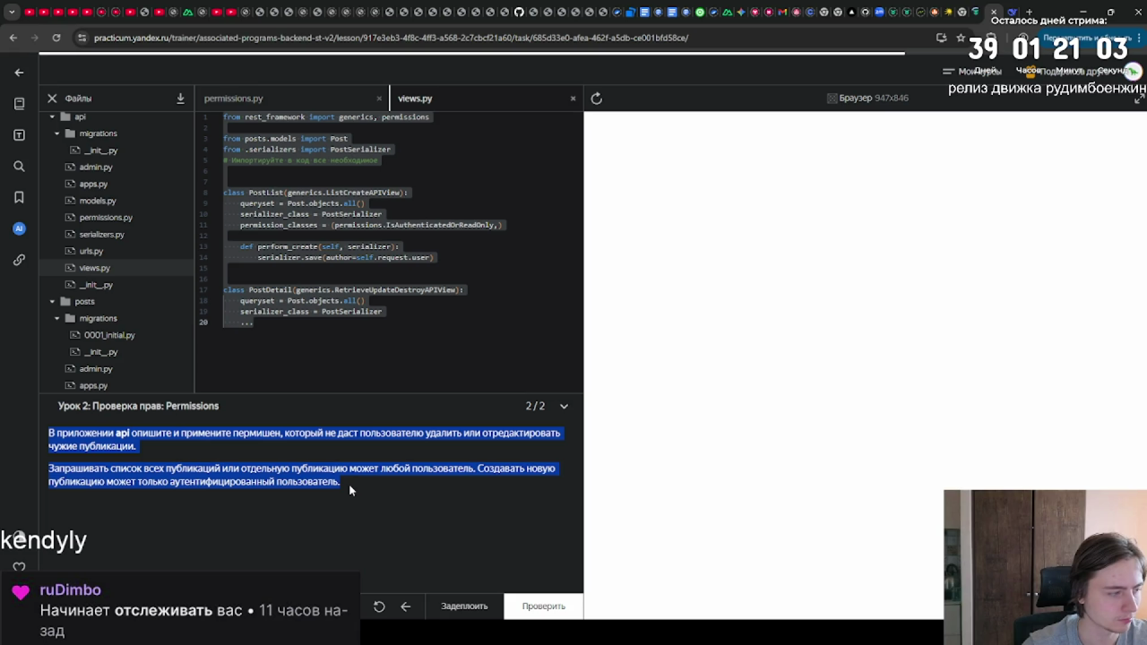